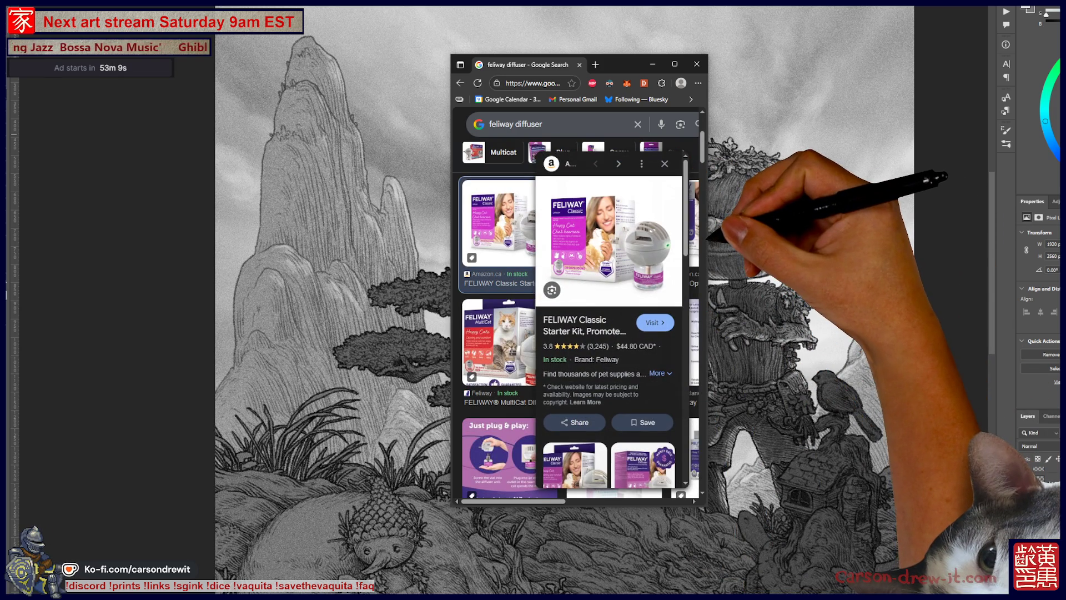
- Open the Mondou Feliway Friends diffuser image (1036085-0.jpg) at full size in a new tab
click(605, 222)
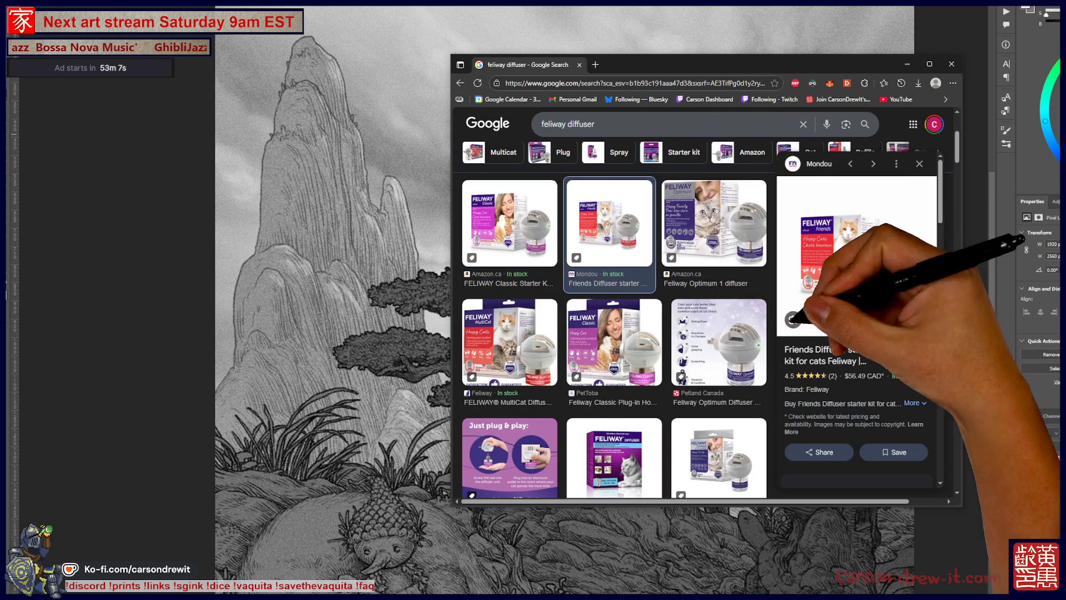
right_click(849, 261)
click(888, 365)
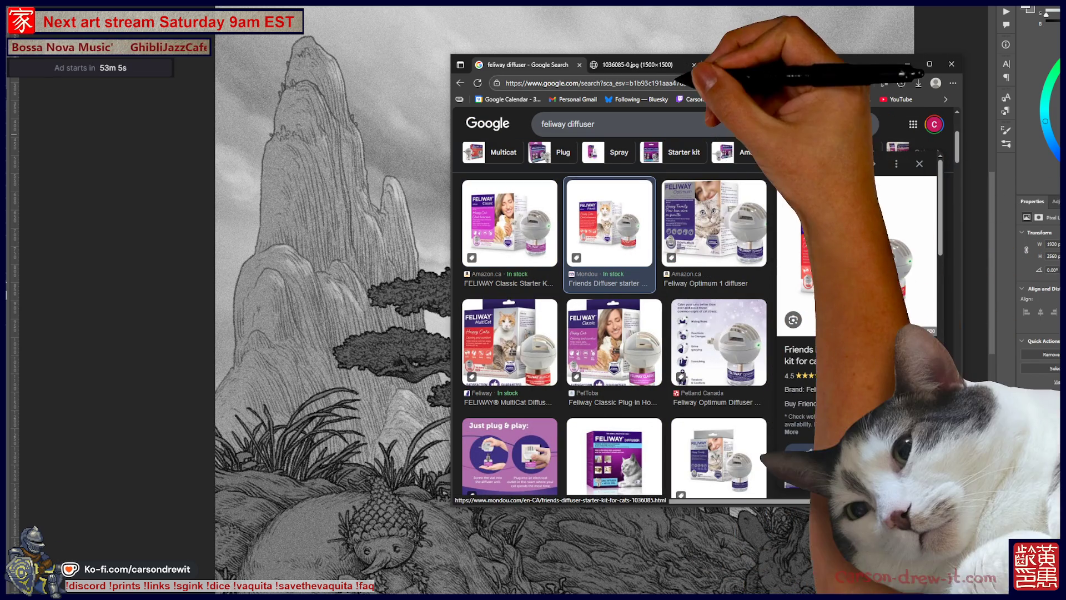
click(639, 65)
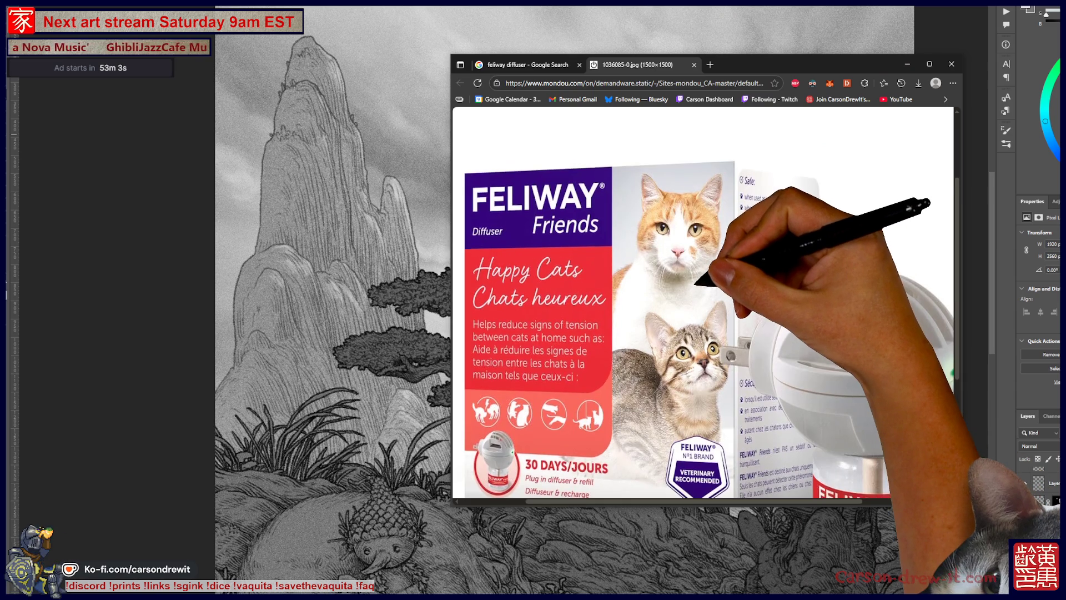
- Widen the browser to show the whole Feliway Friends box, then close the browser
scroll(703, 302, down, 1)
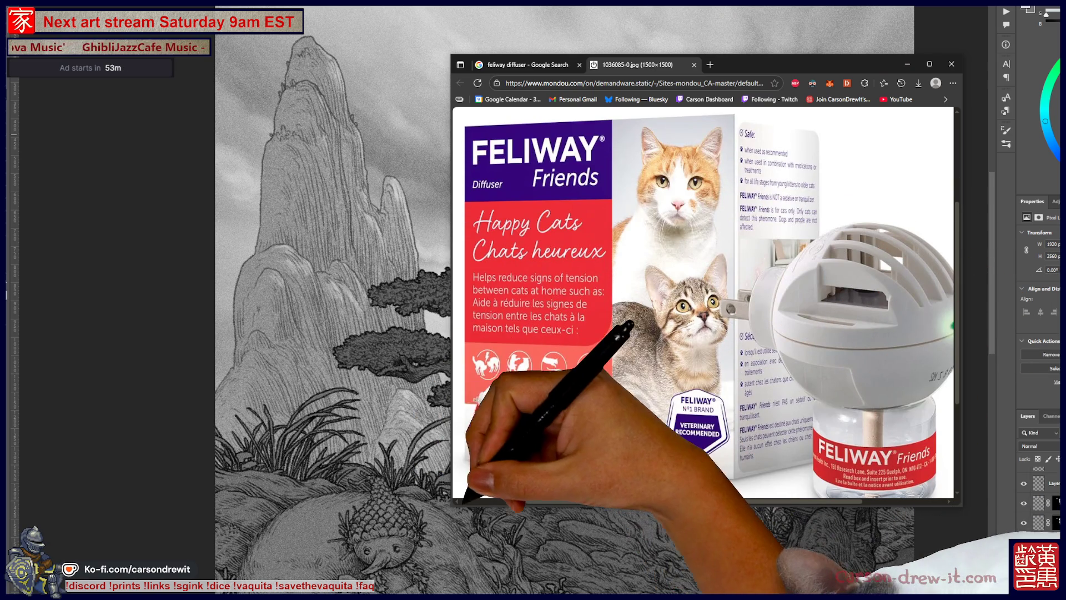
drag(451, 497, 370, 497)
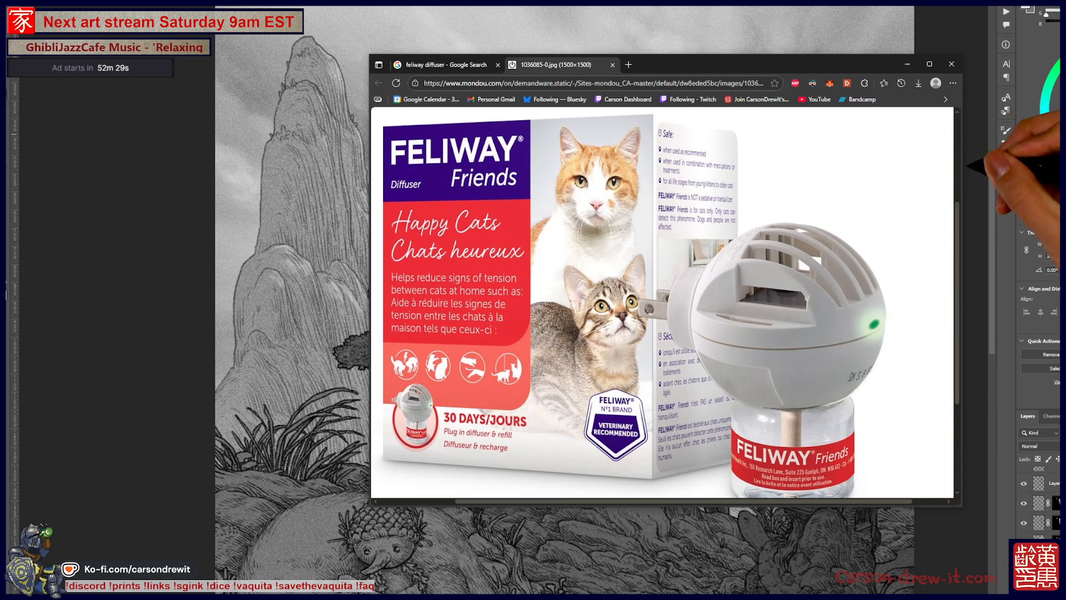
click(950, 65)
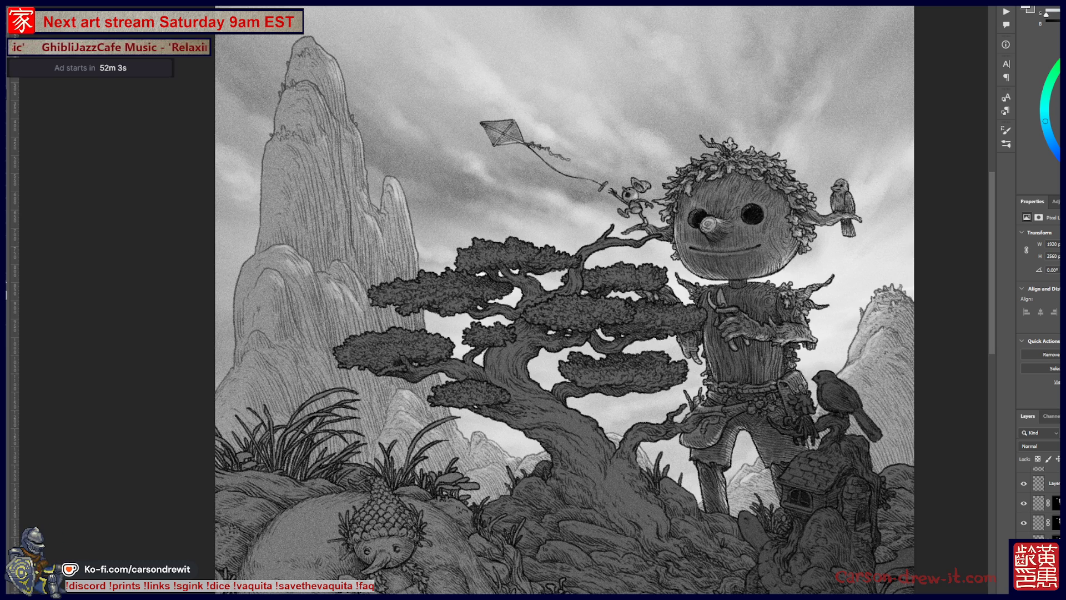
- Brighten the artwork with a Hue/Saturation Lightness of +18
key(ctrl+u)
drag(1001, 318, 1008, 319)
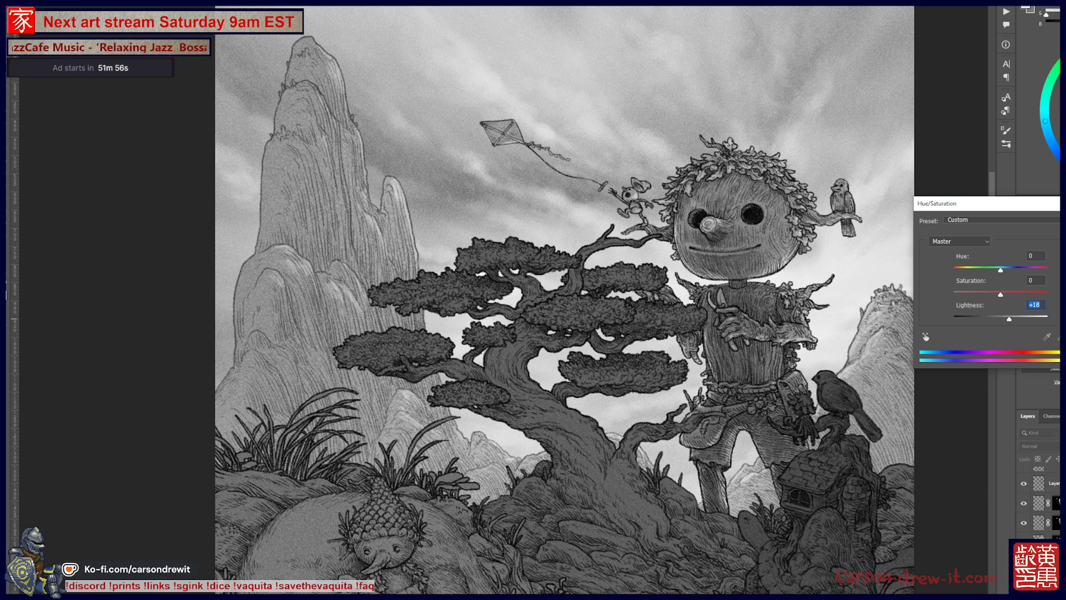
key(Return)
- Zoom in on the scarecrow's head and extend its mouth line into a full smile
key(ctrl+minus)
key(ctrl+minus)
drag(822, 345, 686, 367)
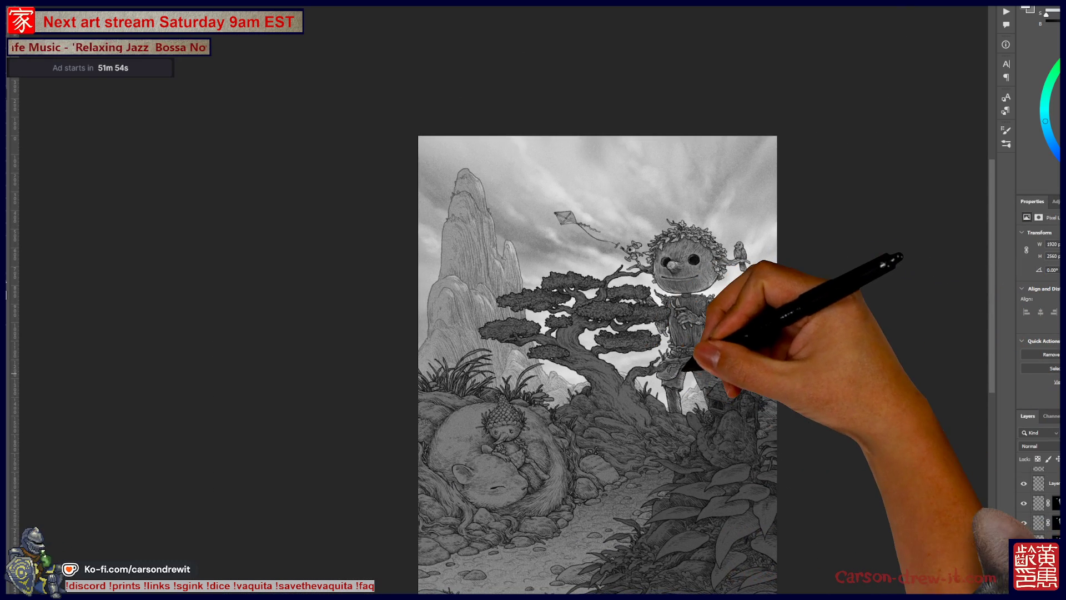
scroll(674, 315, up, 2)
mouse_move(674, 314)
mouse_down()
mouse_move(683, 353)
mouse_move(614, 415)
mouse_up()
scroll(591, 388, up, 3)
drag(567, 443, 579, 424)
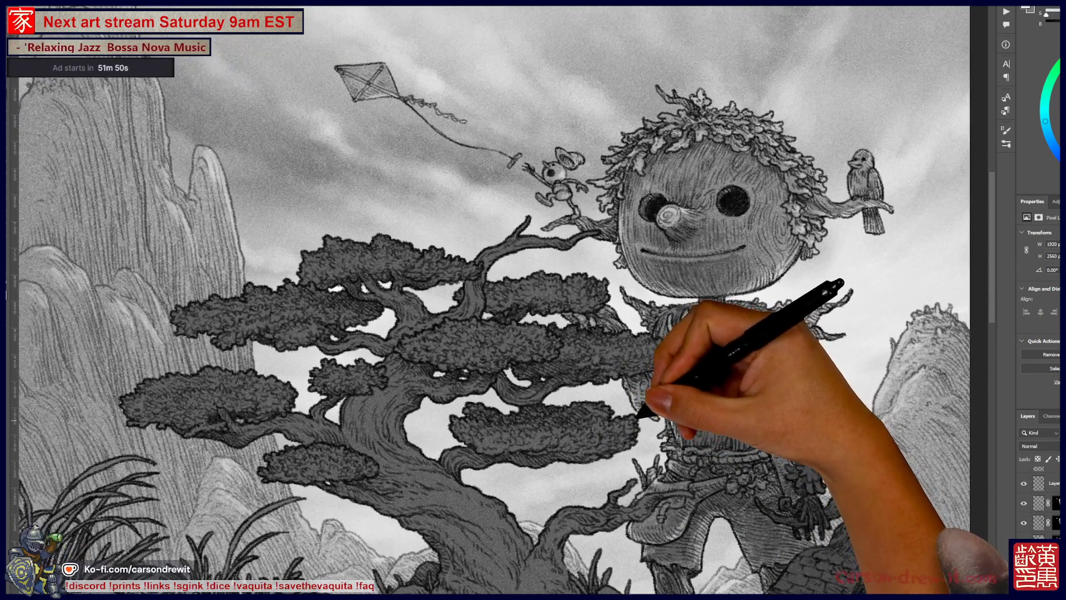
drag(654, 414, 666, 405)
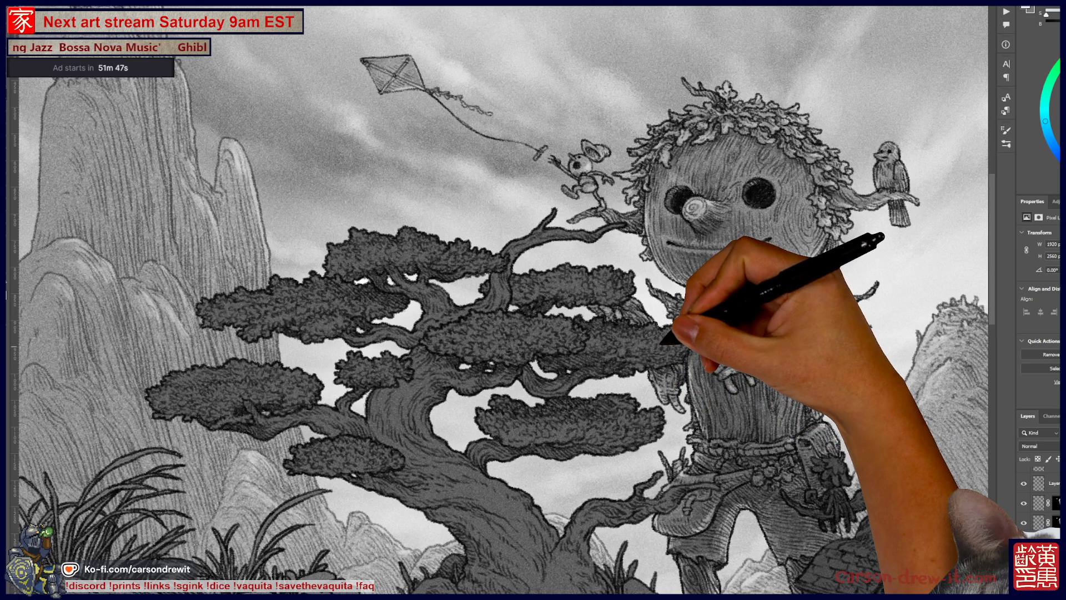
drag(694, 243, 771, 240)
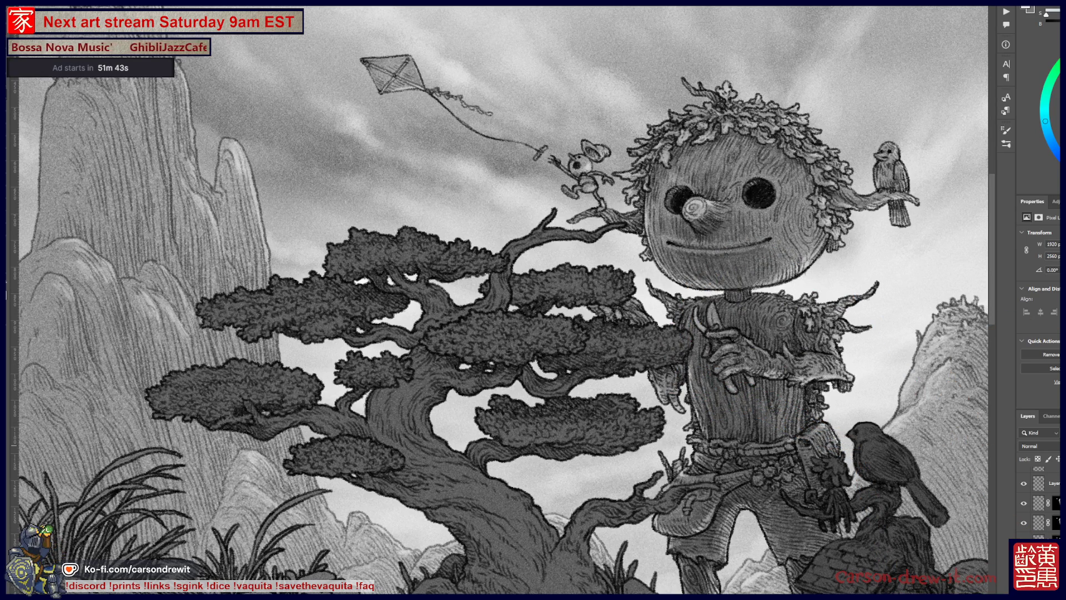
key(alt+bracketleft)
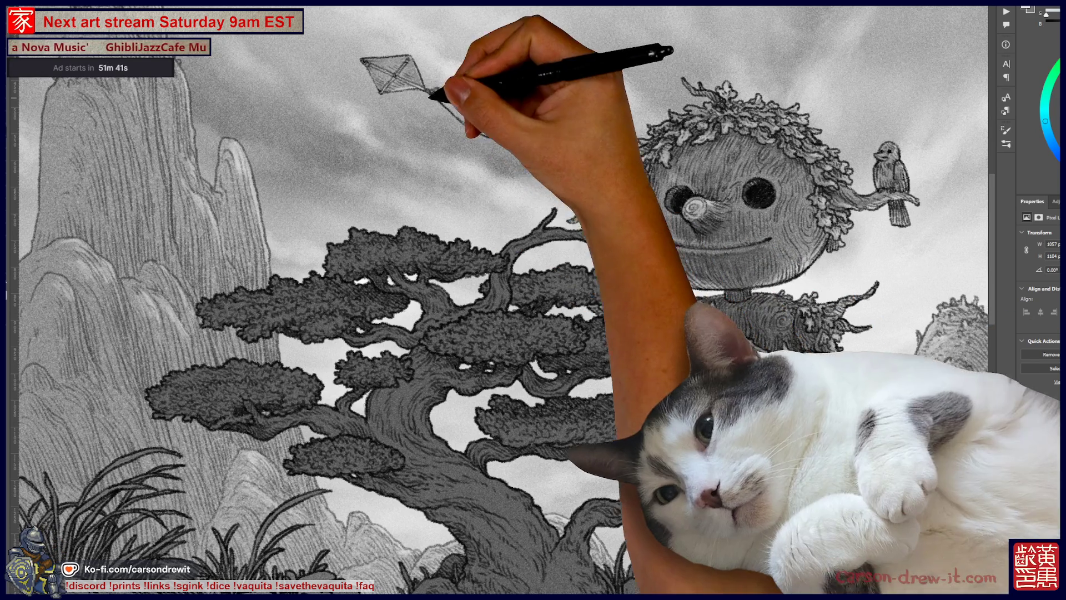
key(ctrl+z)
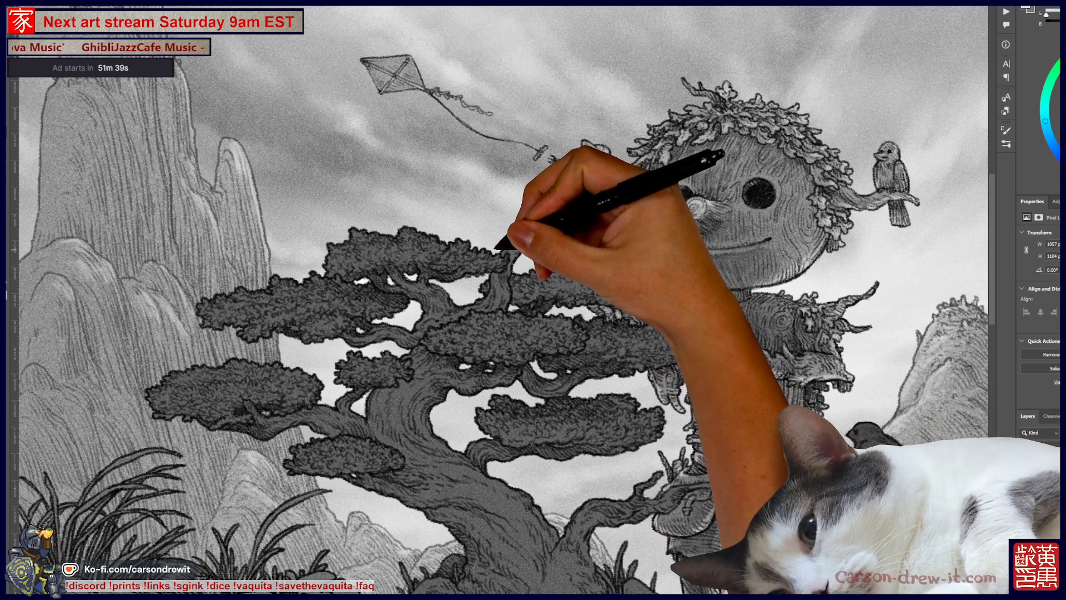
key(ctrl+minus)
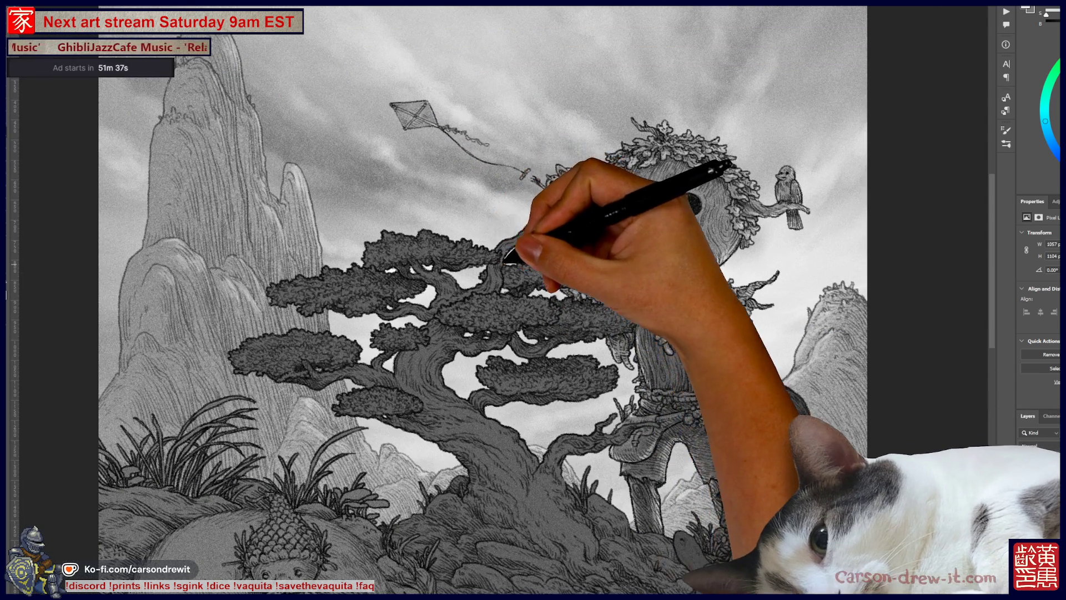
key(ctrl+plus)
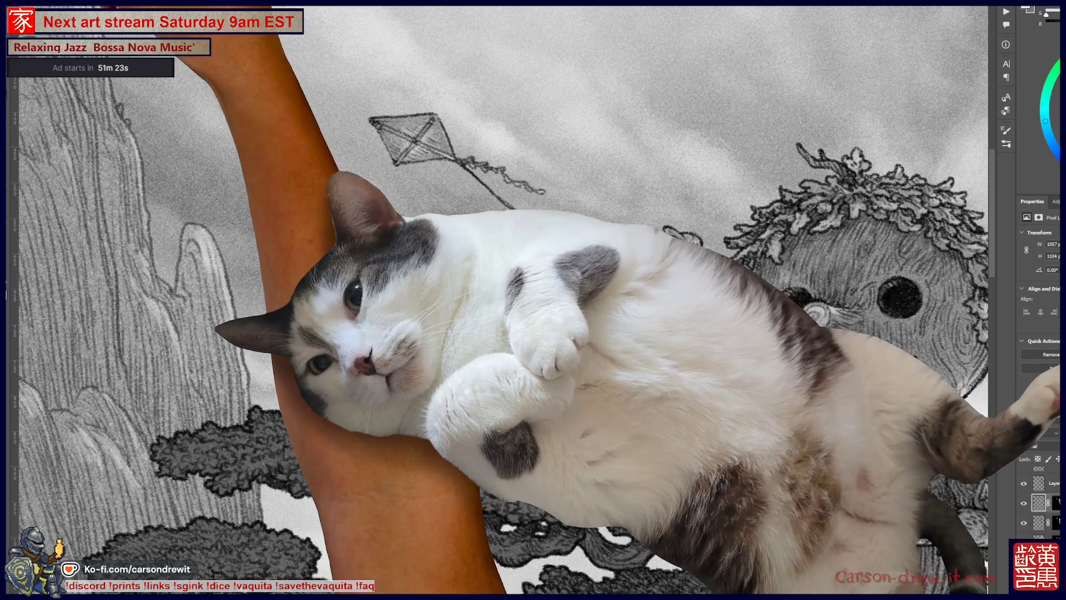
right_click(12, 83)
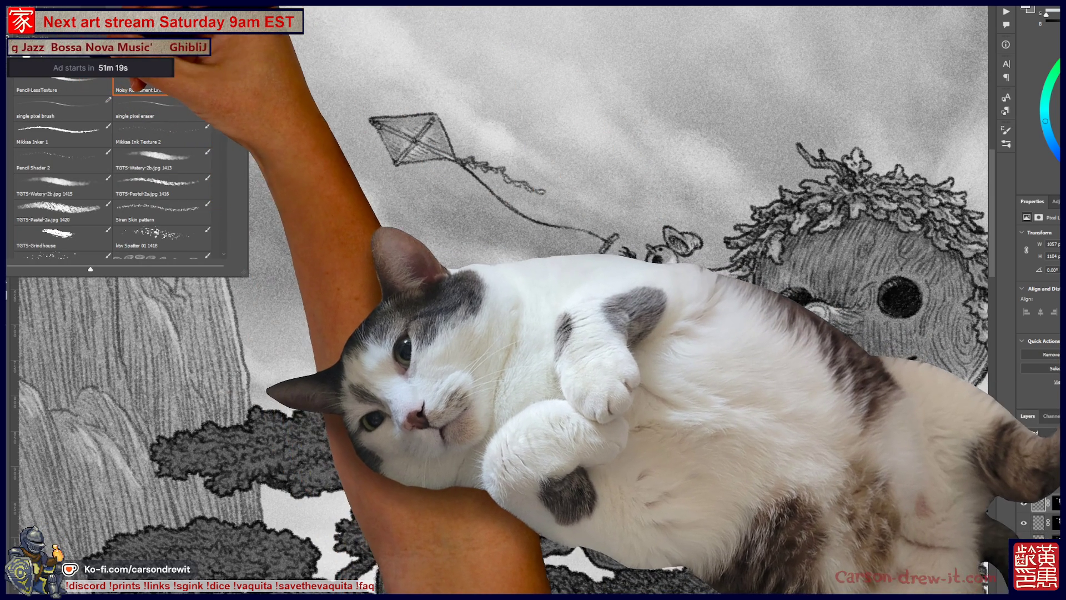
key(Escape)
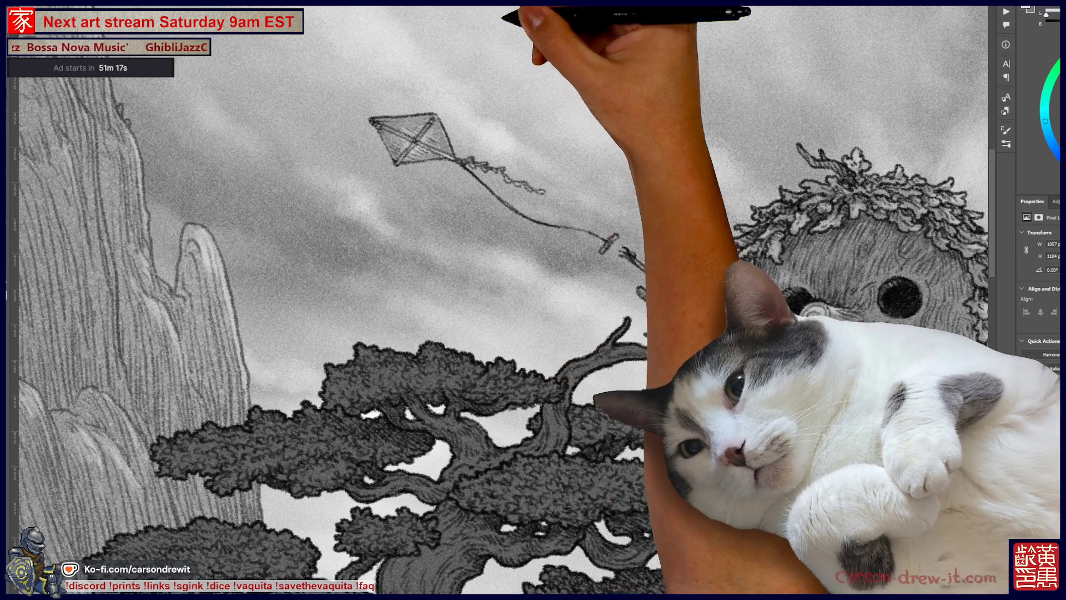
scroll(500, 278, up, 2)
scroll(500, 278, down, 3)
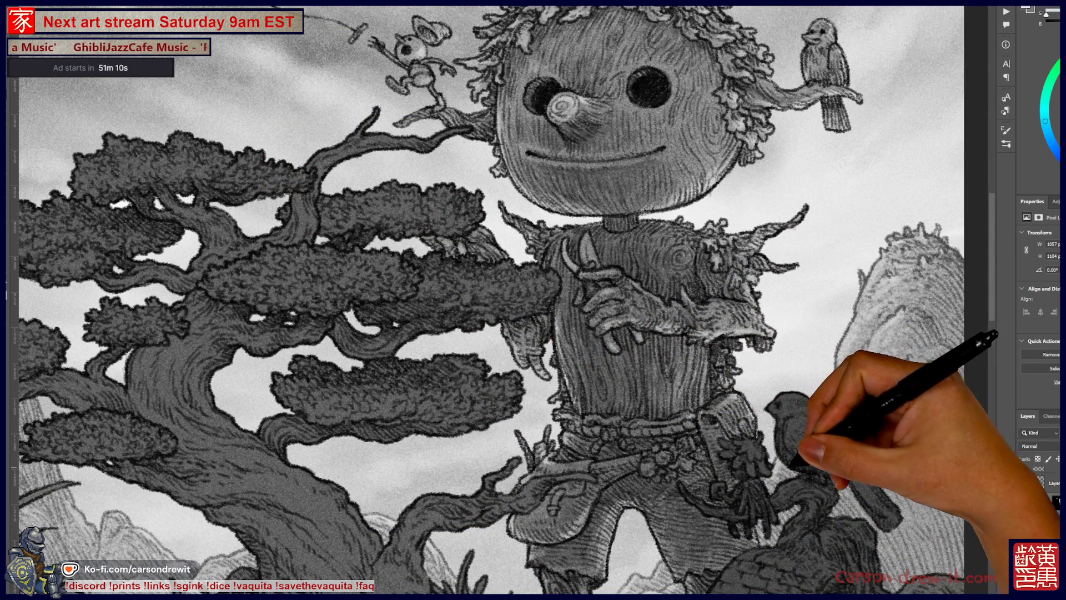
scroll(500, 300, down, 3)
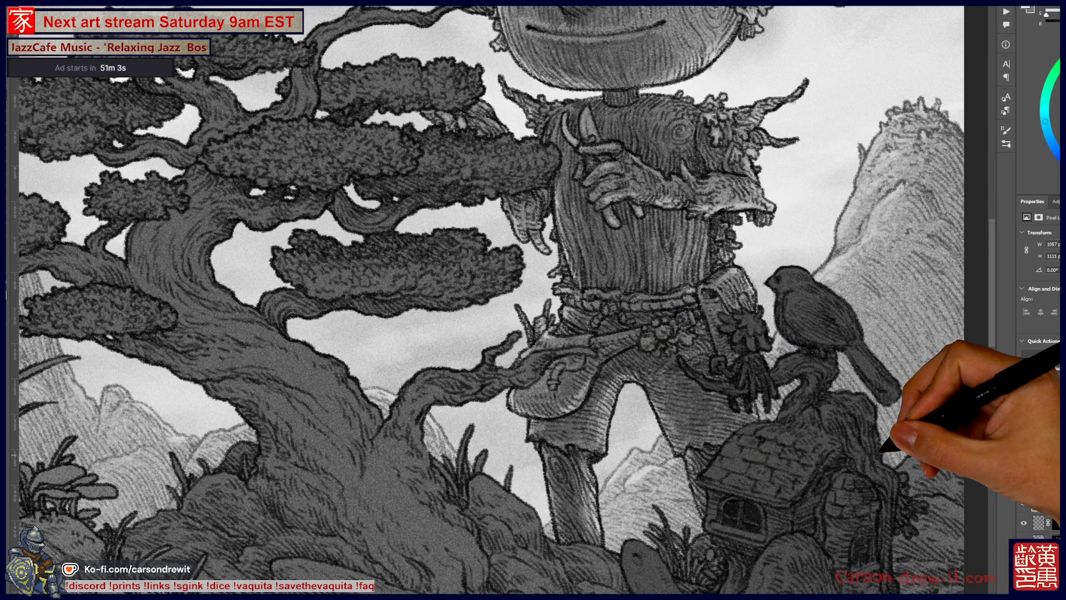
key(ctrl+0)
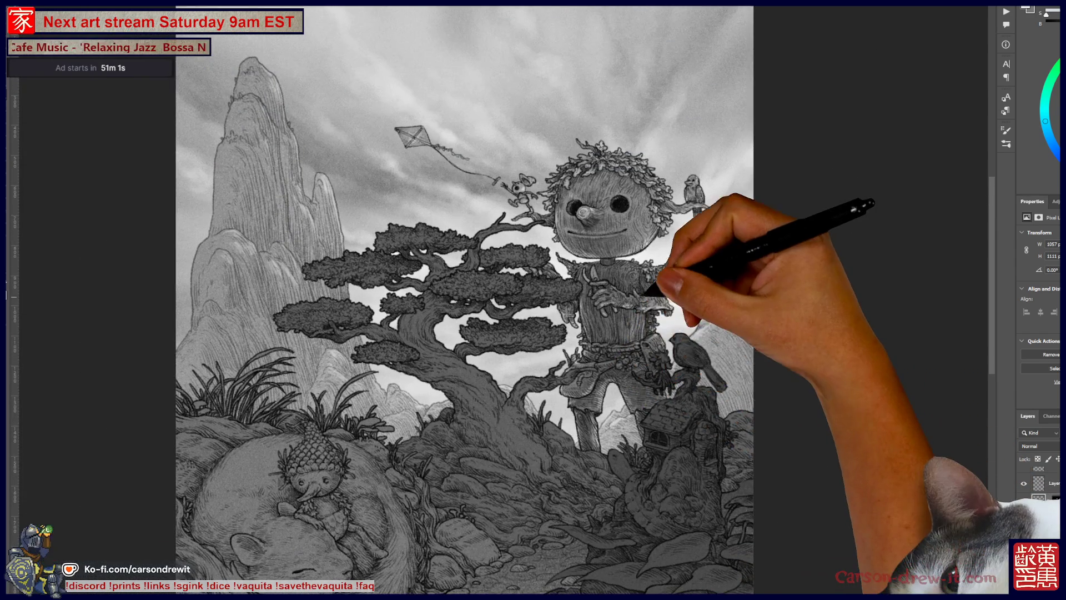
scroll(646, 300, up, 3)
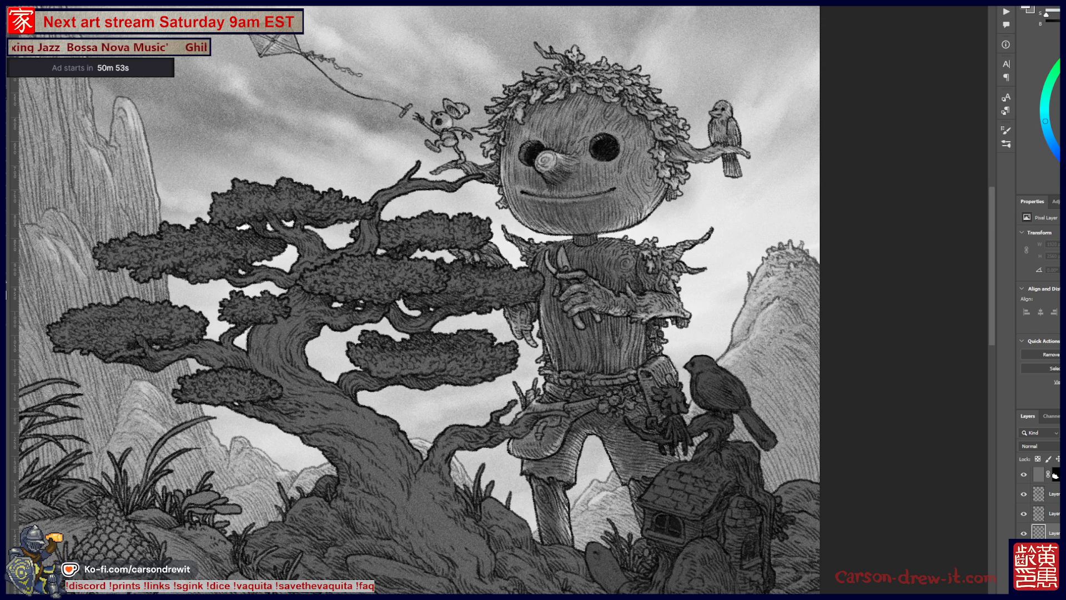
key(ctrl+0)
scroll(389, 250, up, 3)
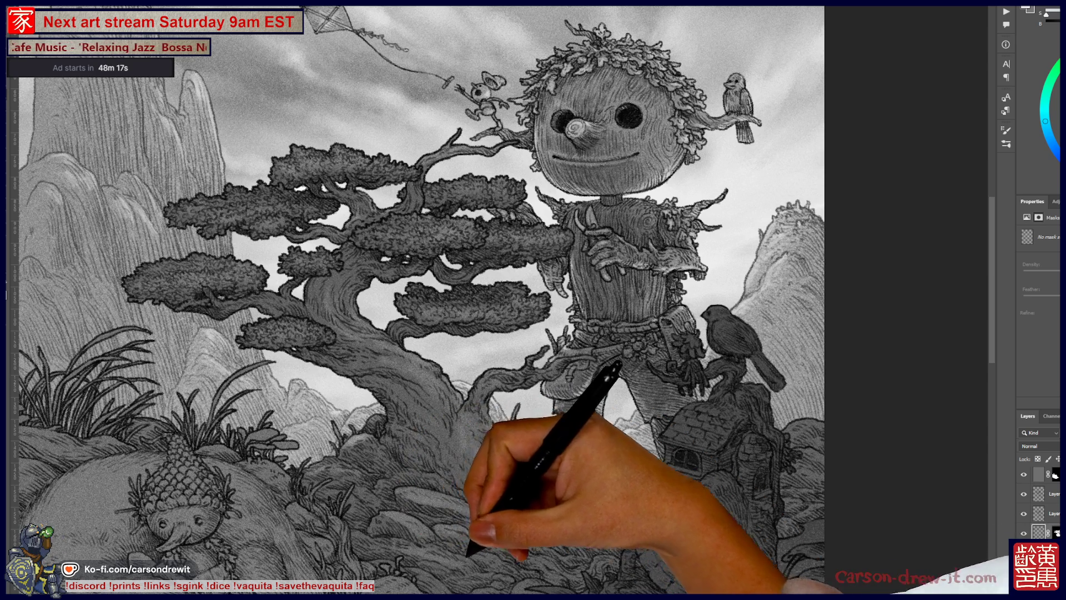
drag(499, 300, 426, 266)
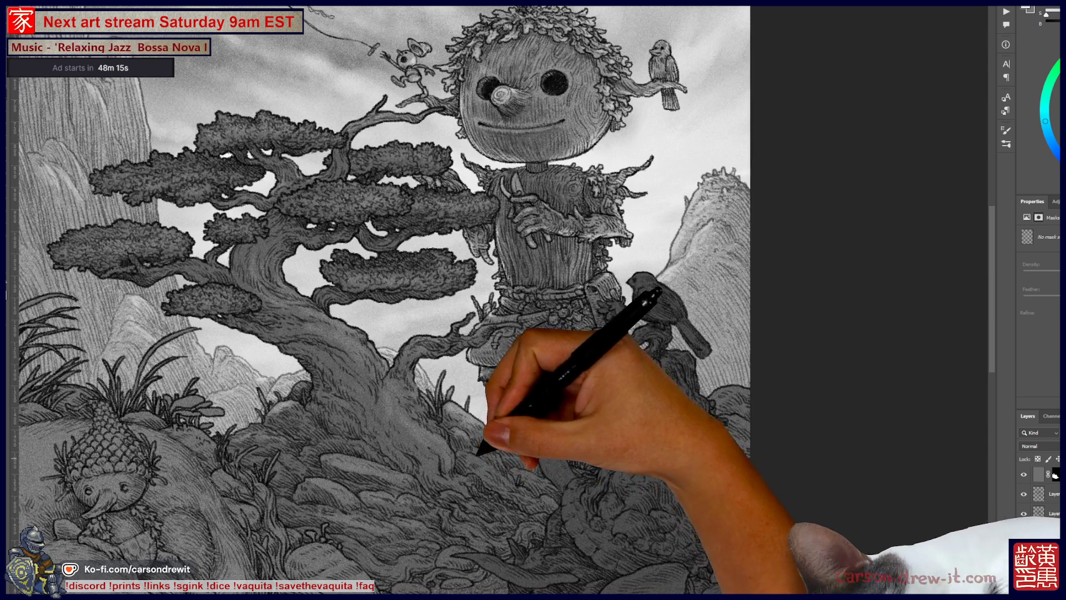
mouse_move(500, 300)
mouse_down()
mouse_move(544, 301)
mouse_move(499, 333)
mouse_up()
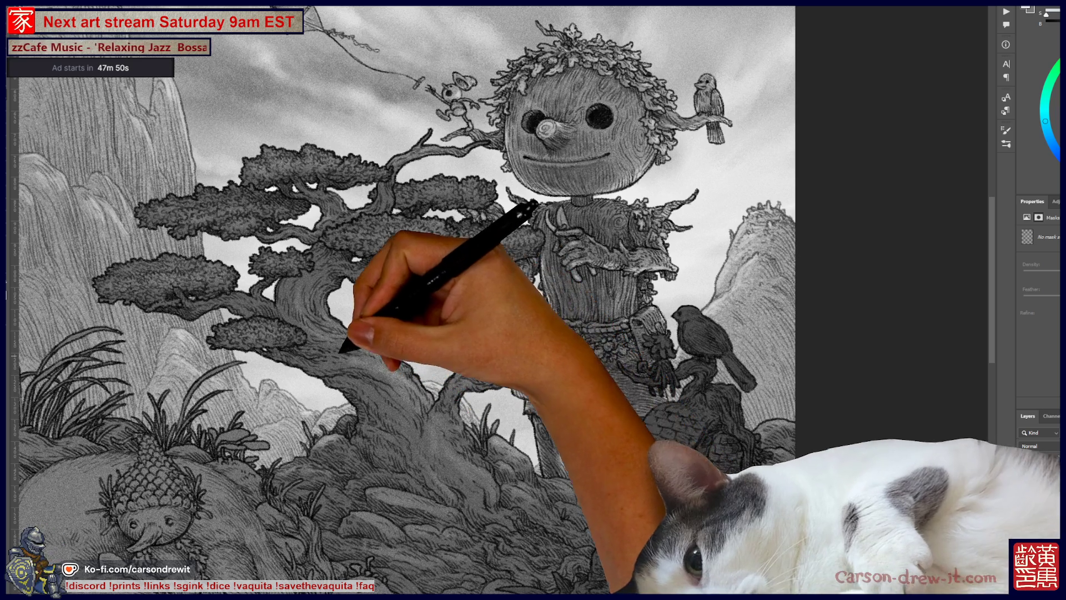
key(ctrl+0)
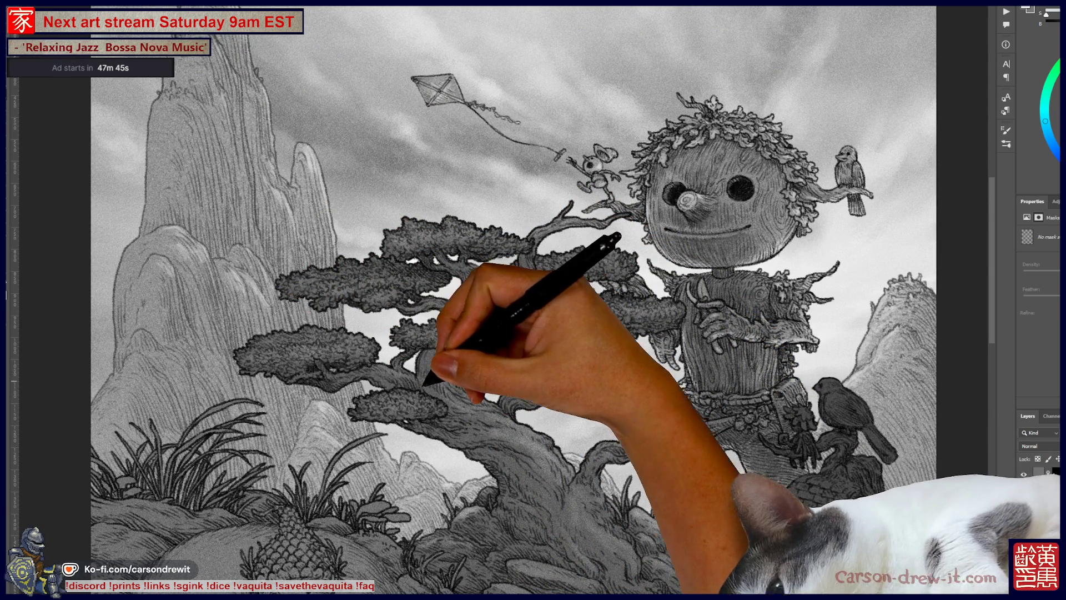
scroll(533, 300, down, 5)
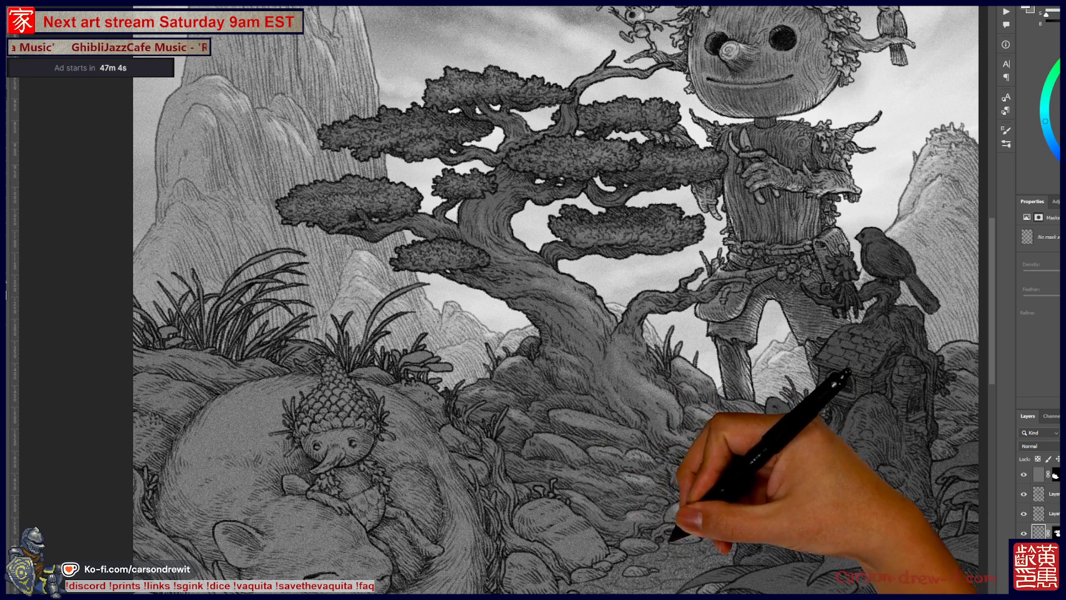
drag(556, 299, 425, 302)
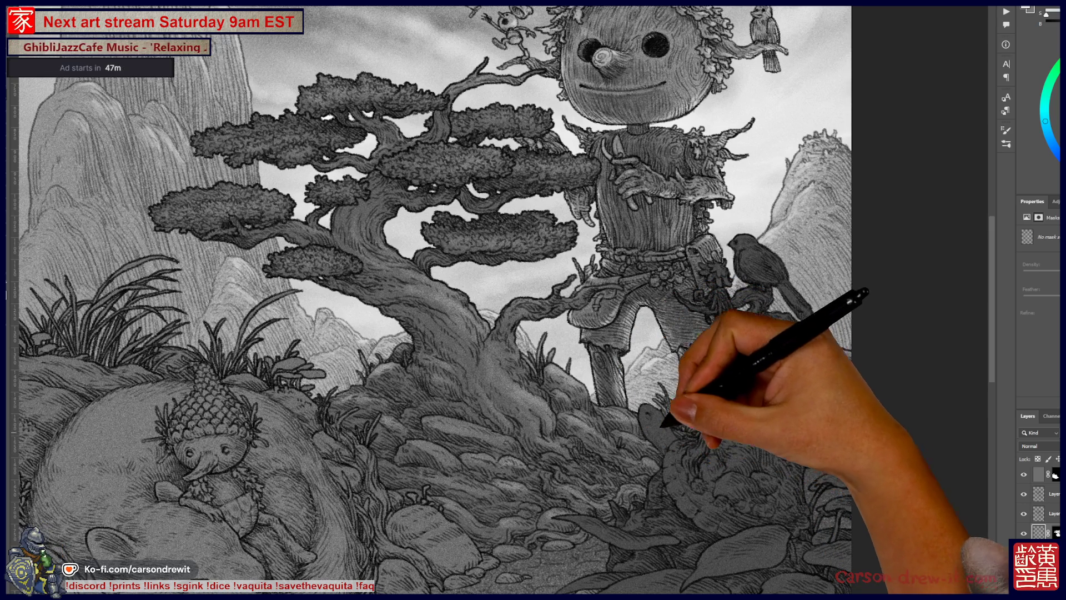
drag(444, 299, 542, 336)
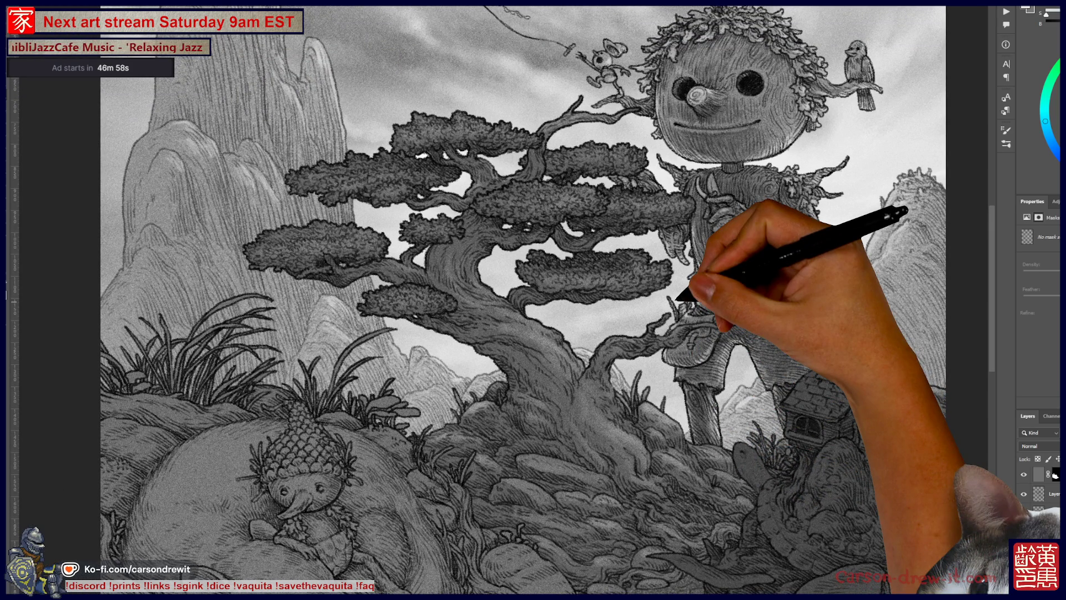
key(ctrl+minus)
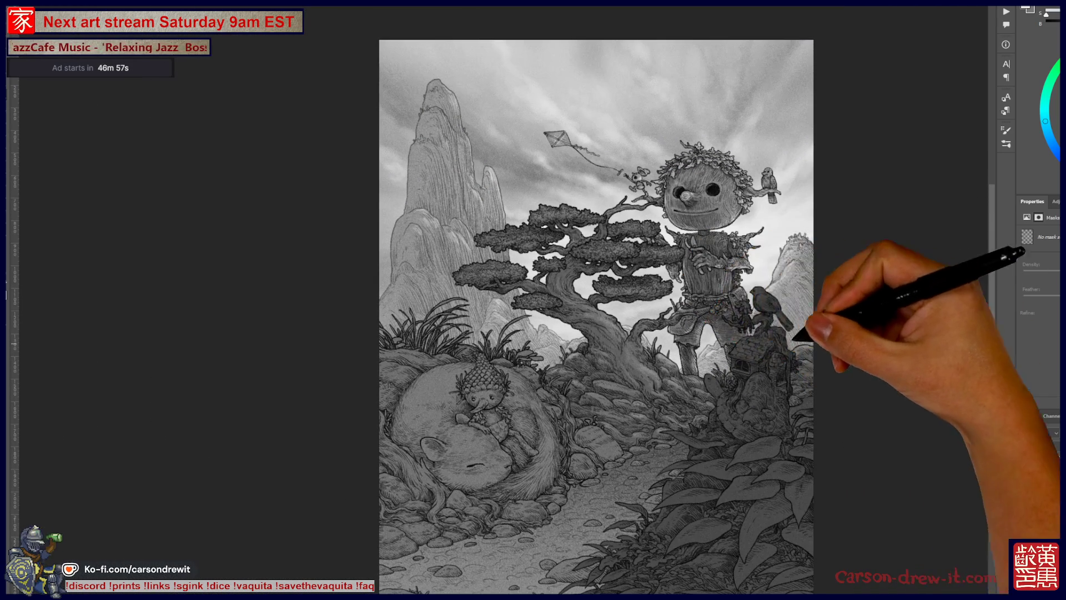
drag(708, 322, 649, 382)
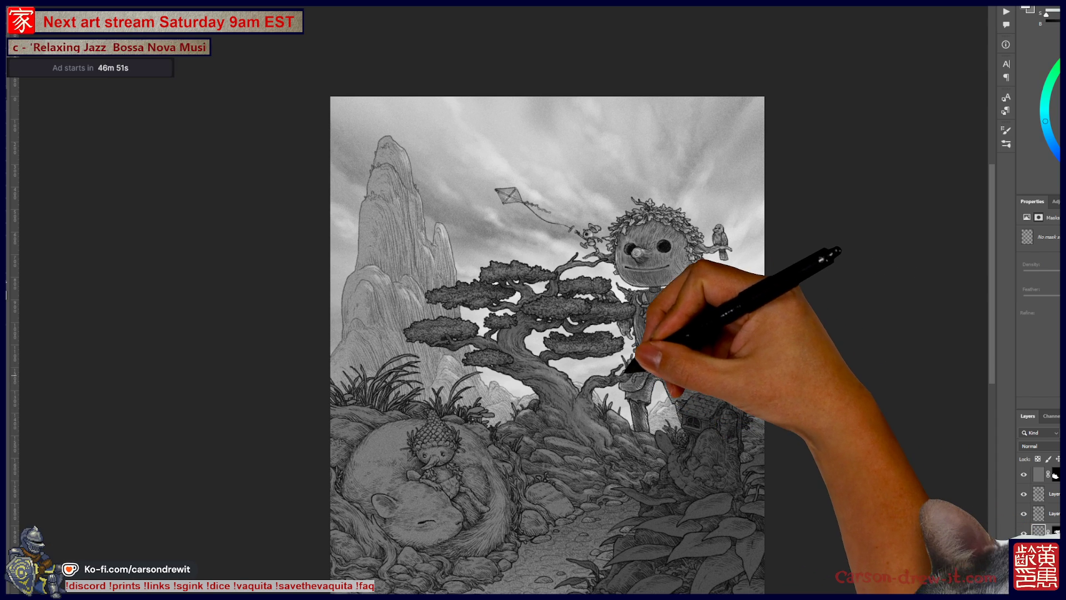
scroll(517, 364, up, 3)
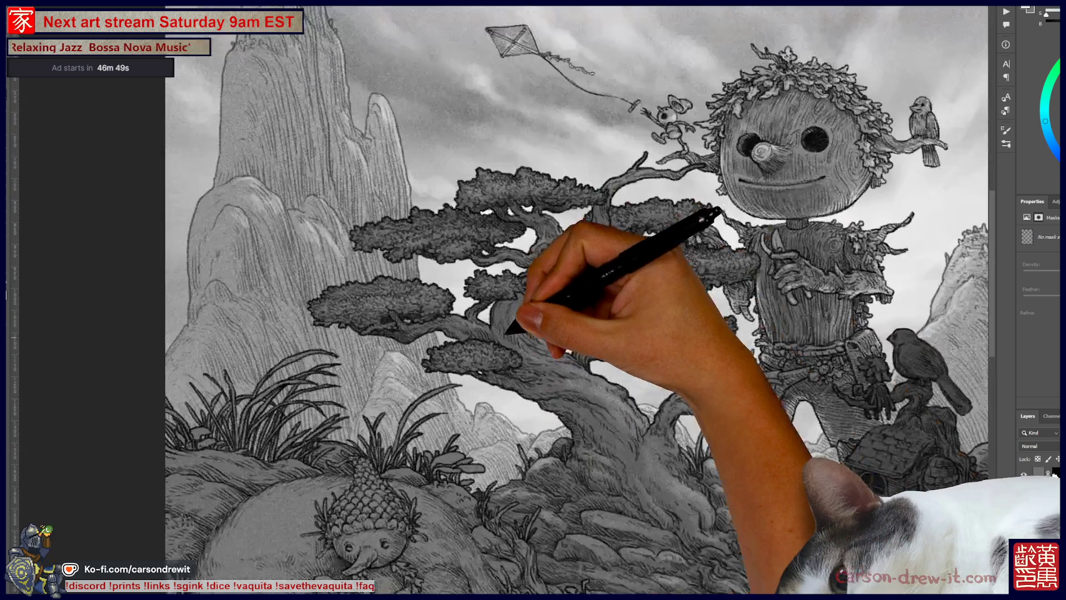
mouse_move(524, 238)
mouse_down()
mouse_move(506, 330)
mouse_move(503, 321)
mouse_up()
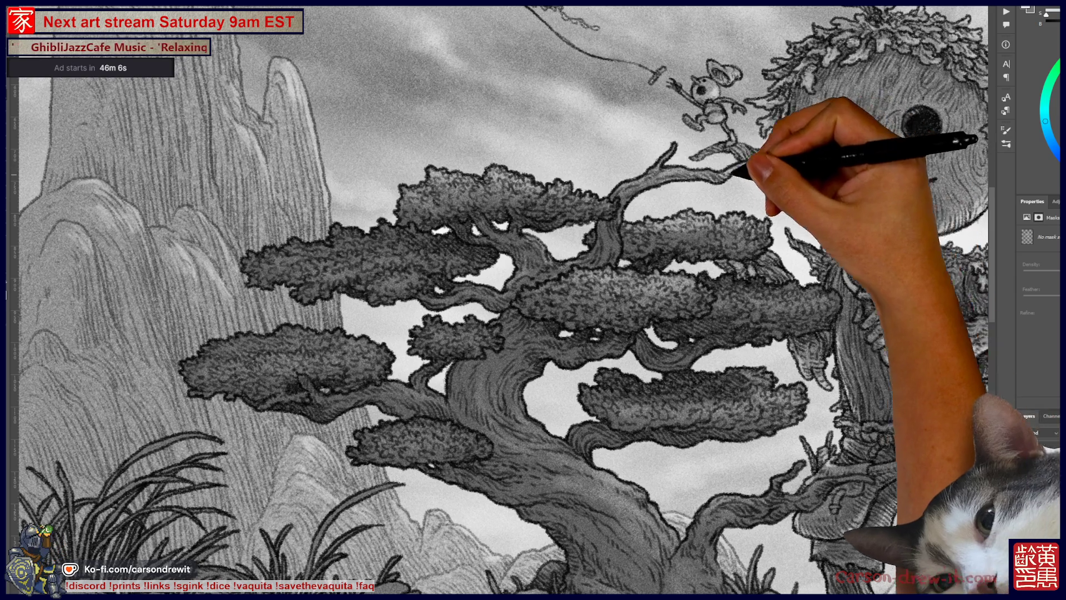
key(ctrl+minus)
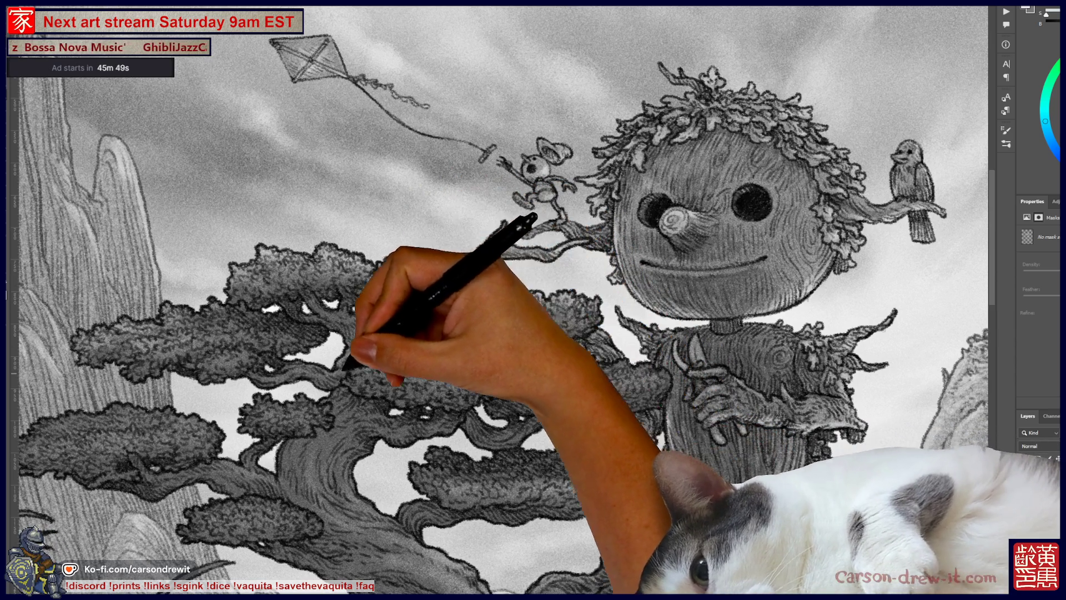
drag(499, 300, 634, 233)
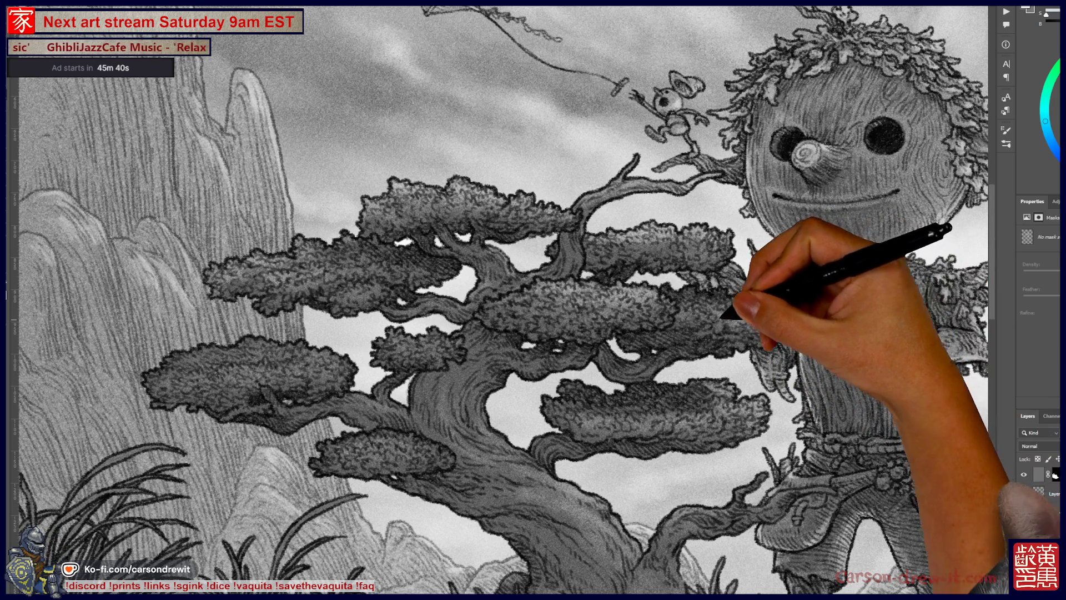
drag(555, 278, 389, 394)
drag(622, 423, 619, 425)
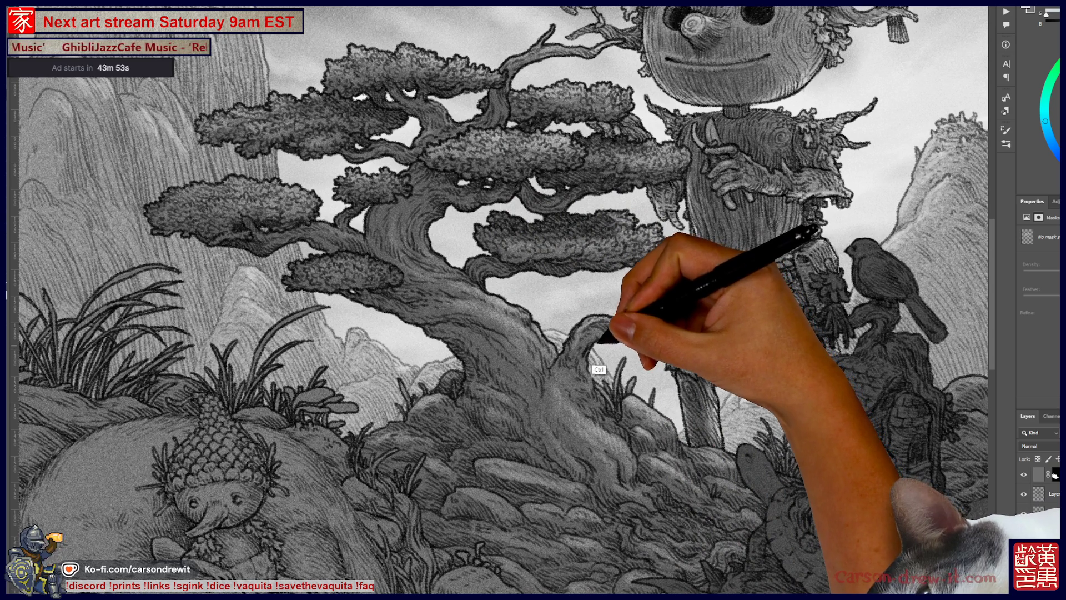
scroll(506, 300, up, 2)
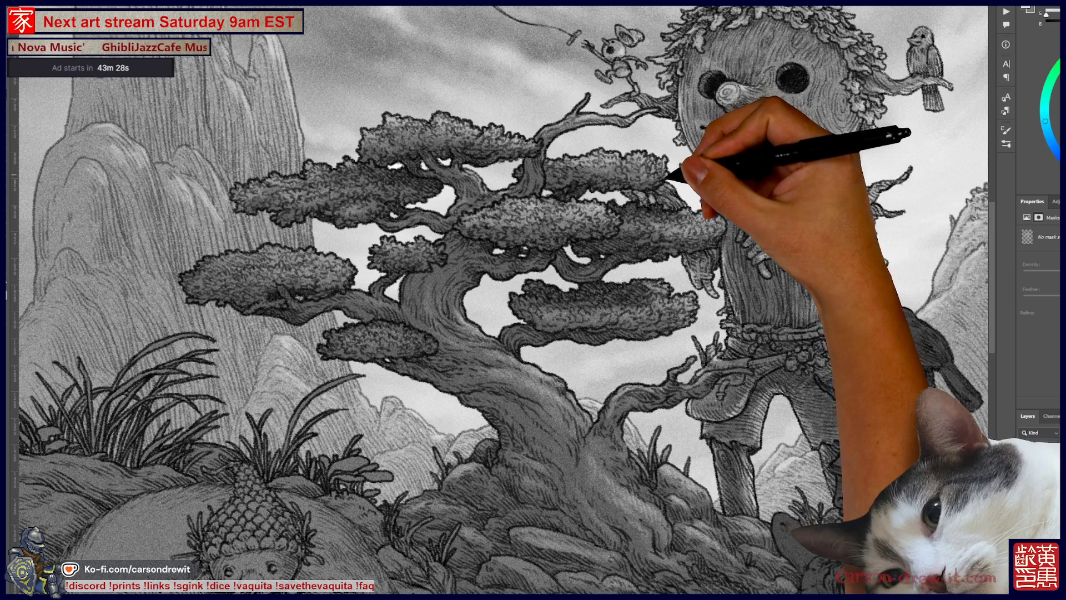
scroll(500, 300, up, 4)
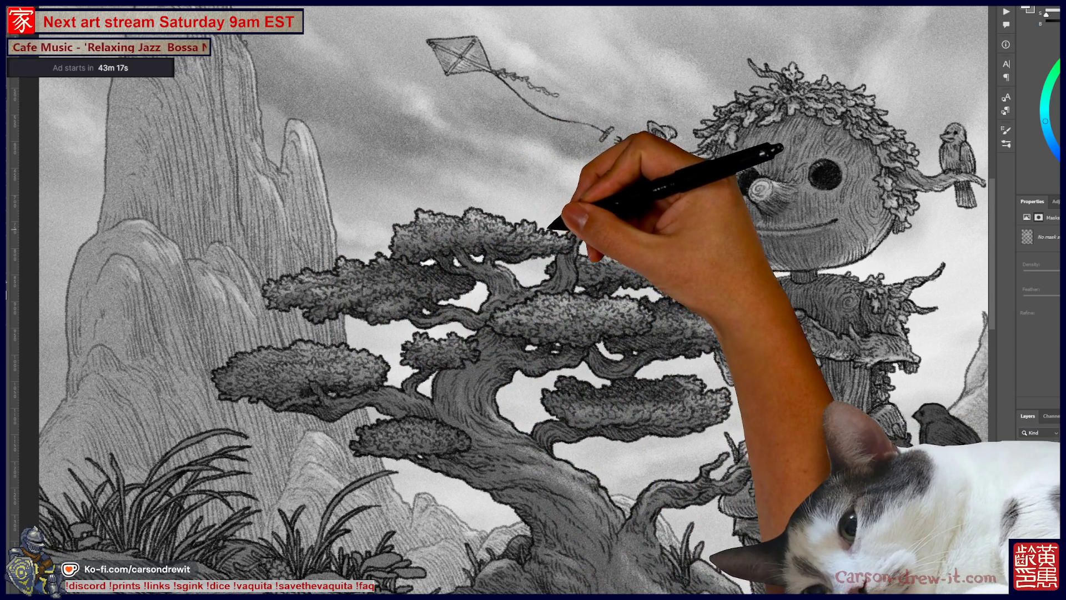
drag(583, 245, 533, 317)
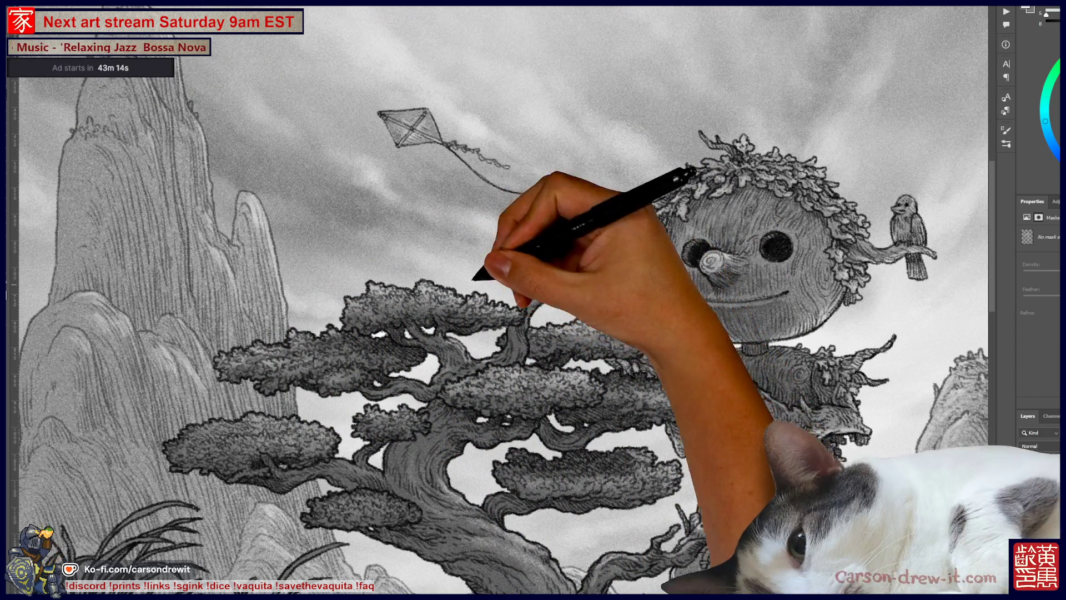
drag(588, 291, 566, 205)
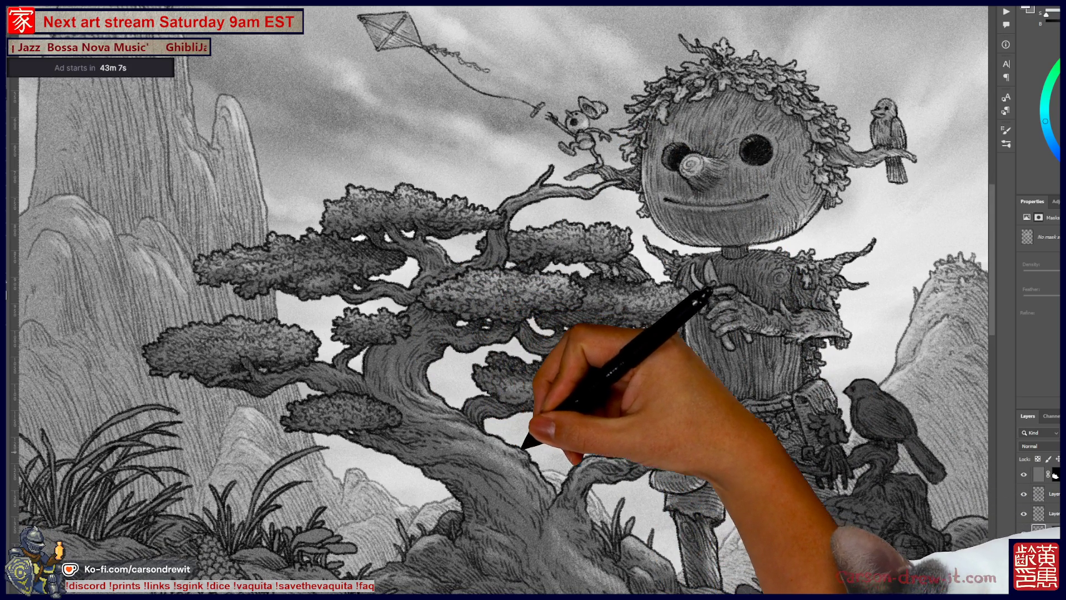
scroll(533, 300, down, 5)
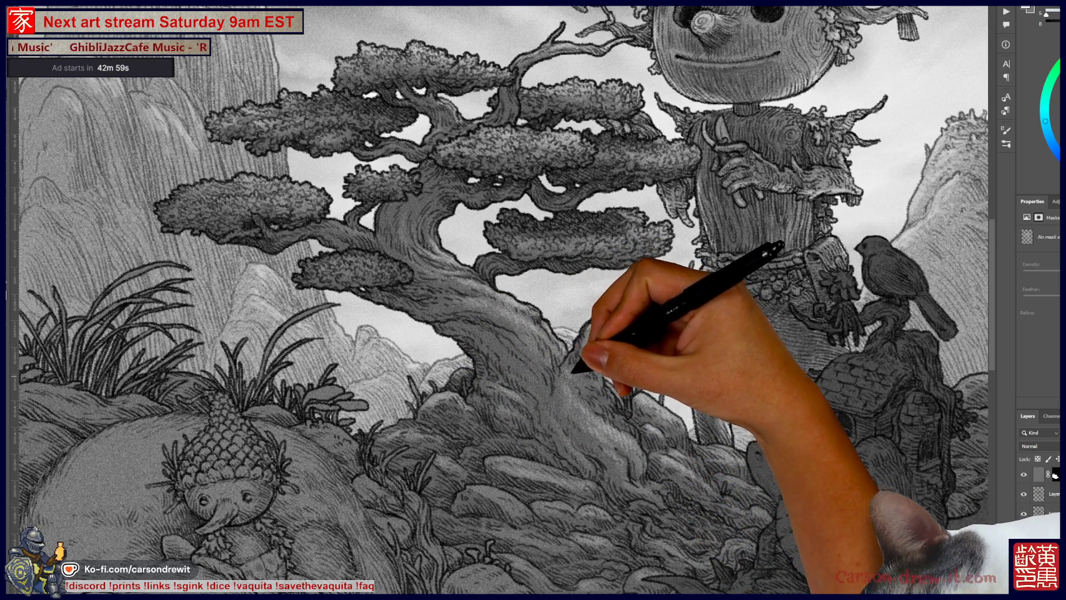
- Compare the small cottage against the stump with perched bird, keeping the stump
key(ctrl+z)
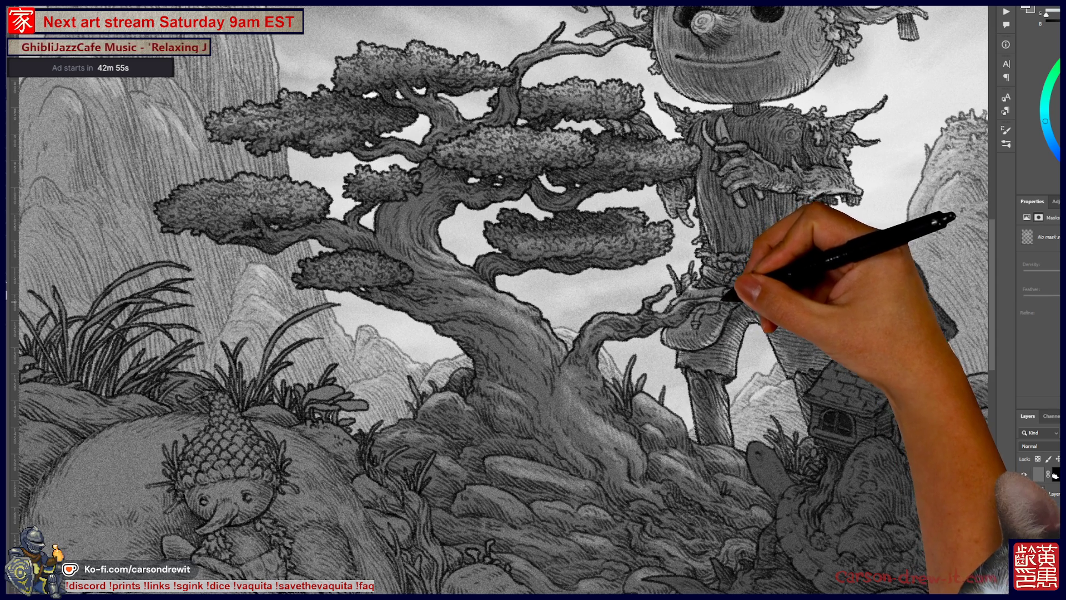
key(ctrl+z)
key(ctrl+z)
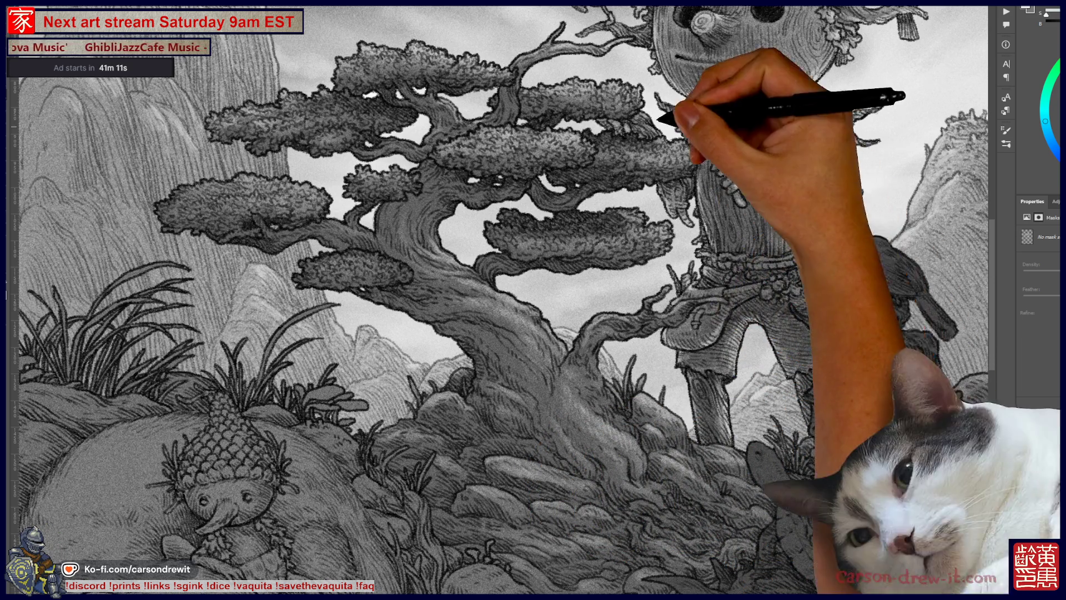
scroll(533, 300, down, 5)
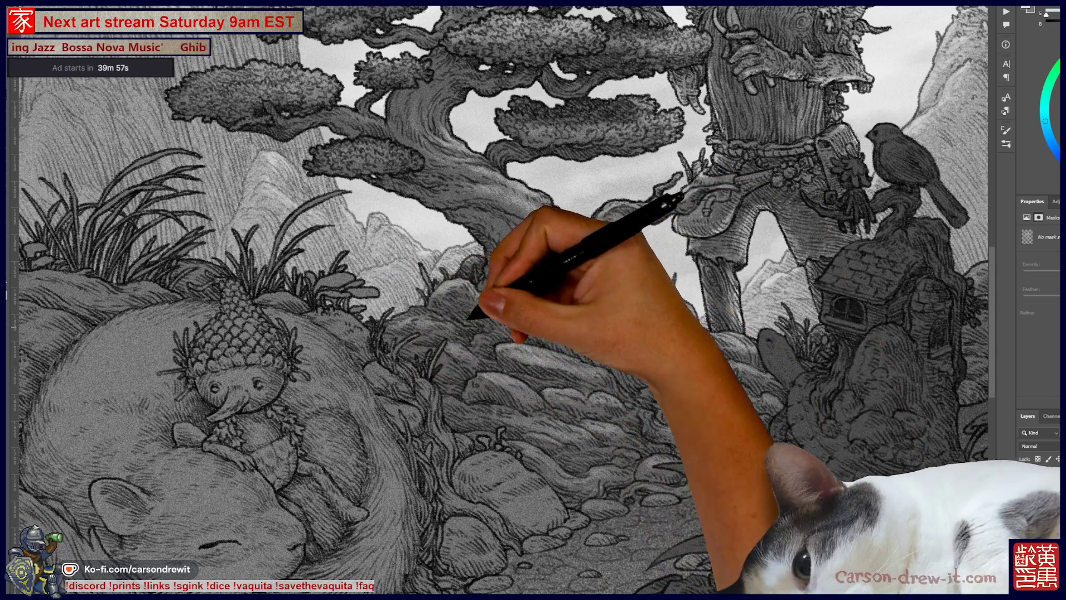
drag(548, 290, 624, 476)
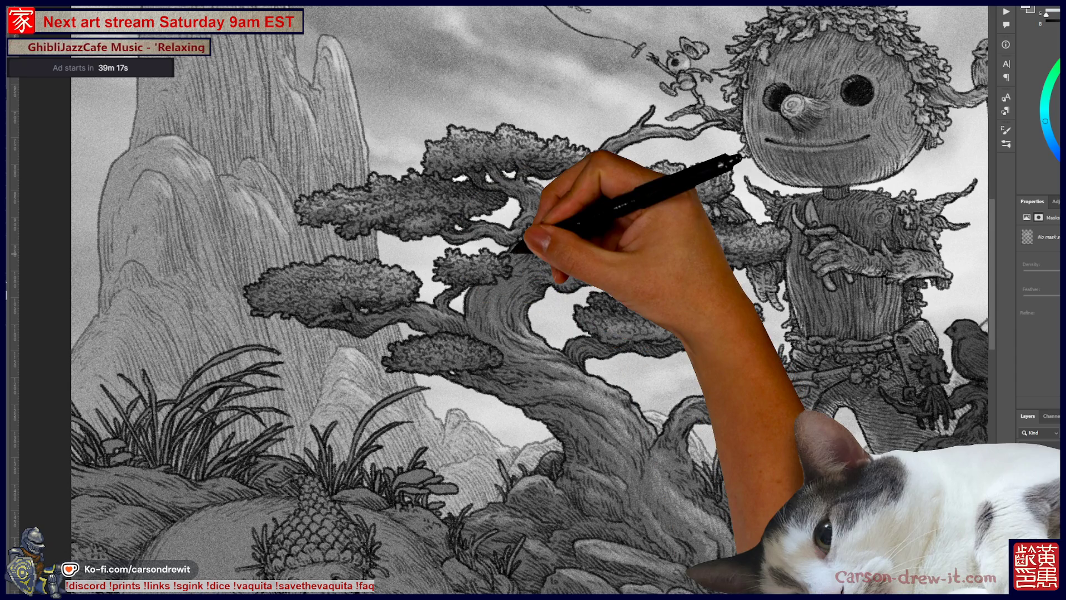
- Inspect the kite, tree and pinecone creature up close, then select another layer and fit the canvas
scroll(533, 300, right, 3)
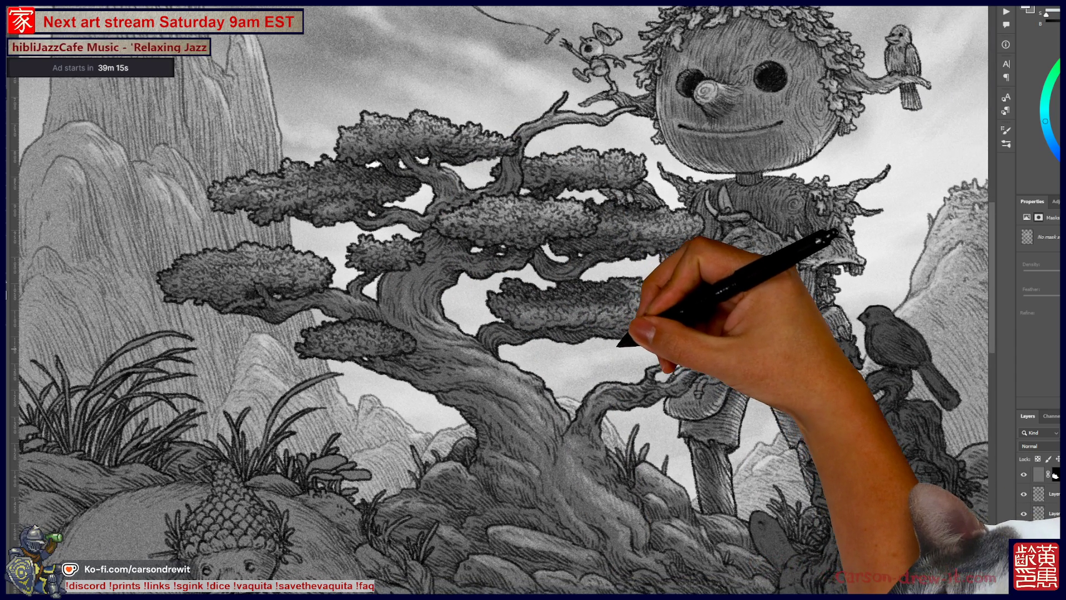
key(ctrl+0)
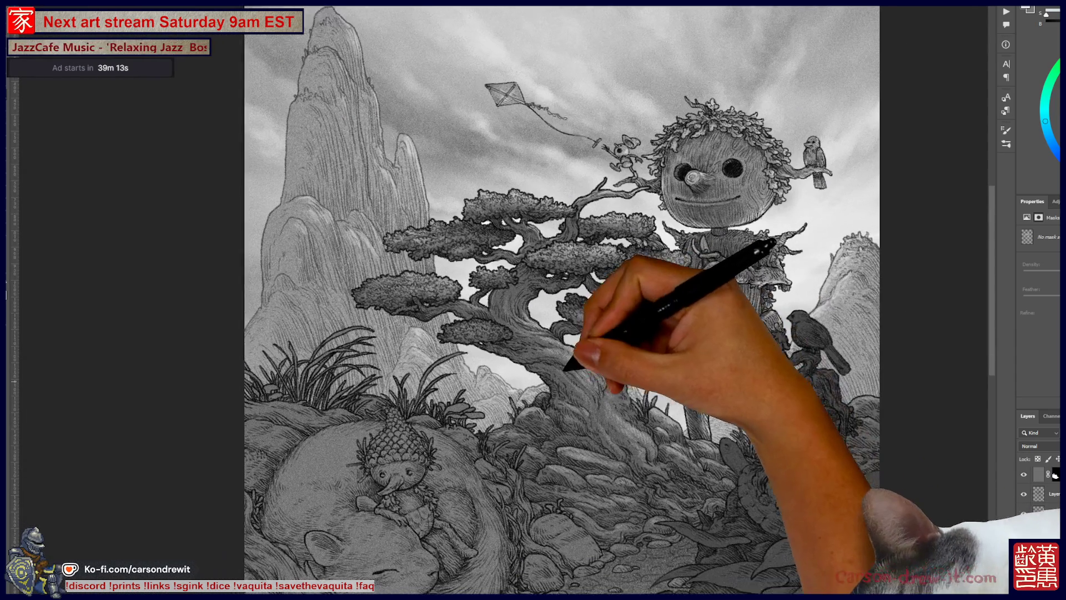
key(ctrl+plus)
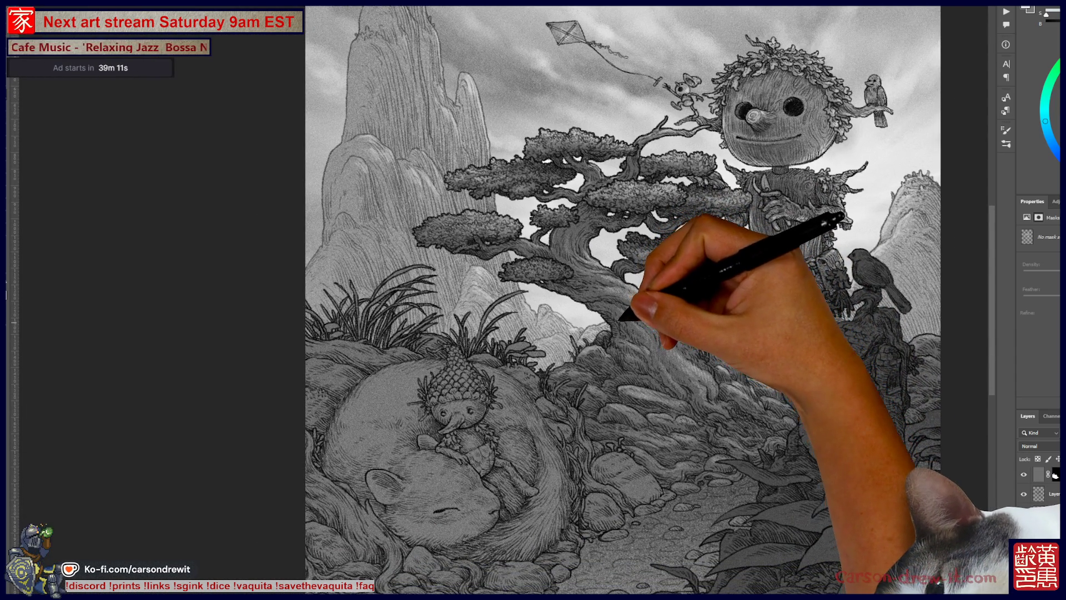
key(ctrl+plus)
key(ctrl+minus)
key(ctrl+minus)
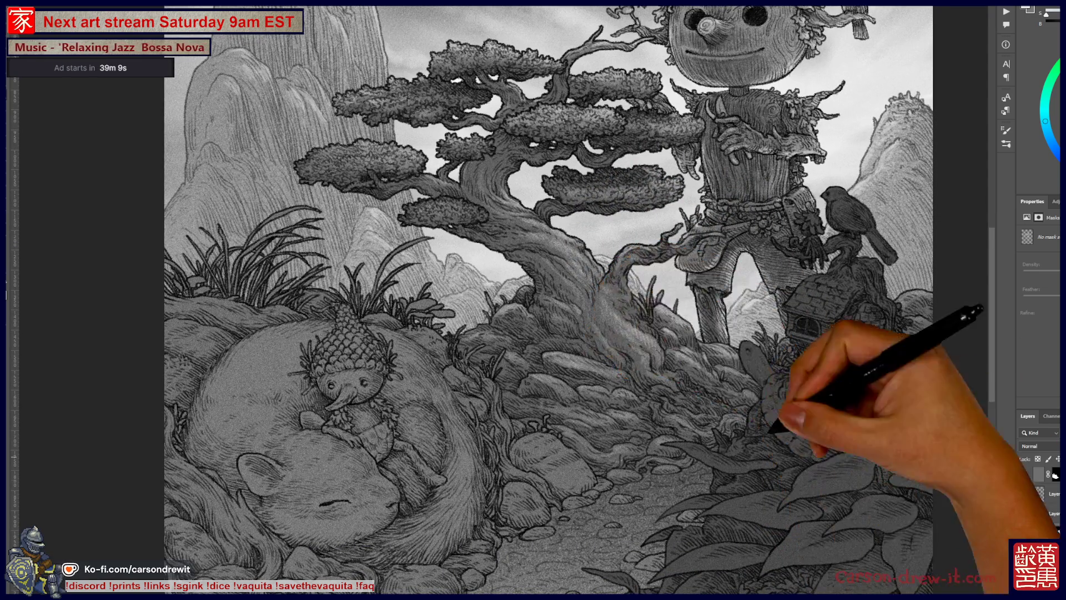
key(ctrl+plus)
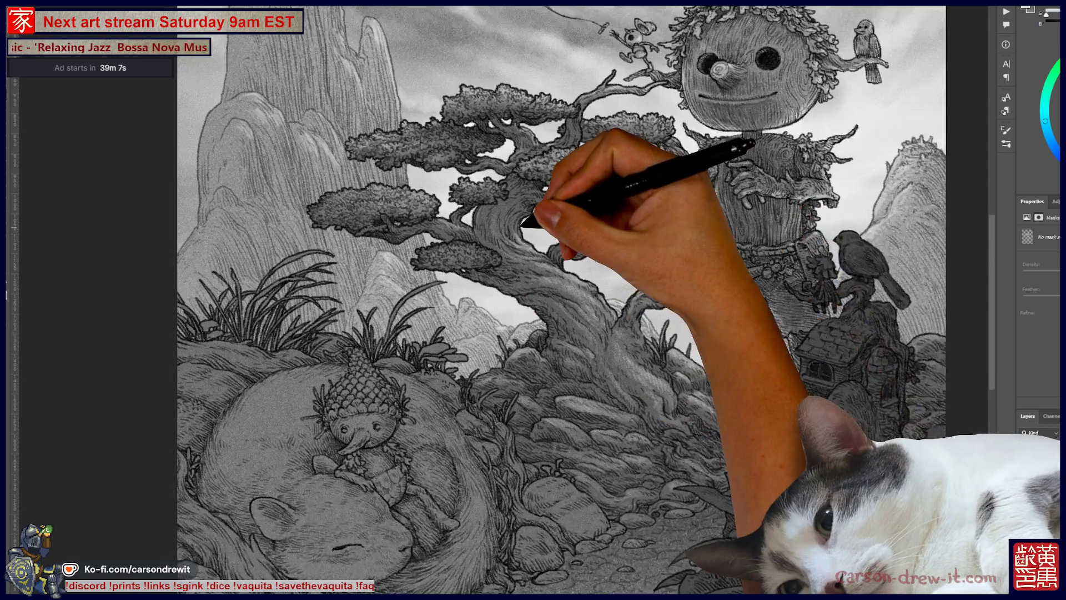
drag(572, 228, 608, 284)
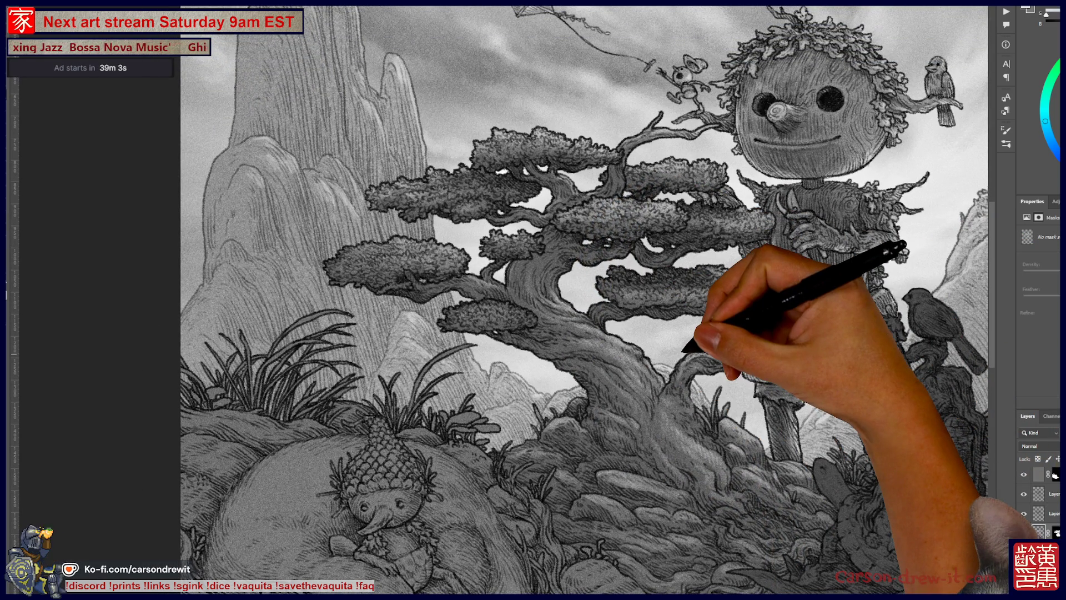
mouse_move(555, 278)
mouse_down()
mouse_move(500, 311)
mouse_move(599, 167)
mouse_up()
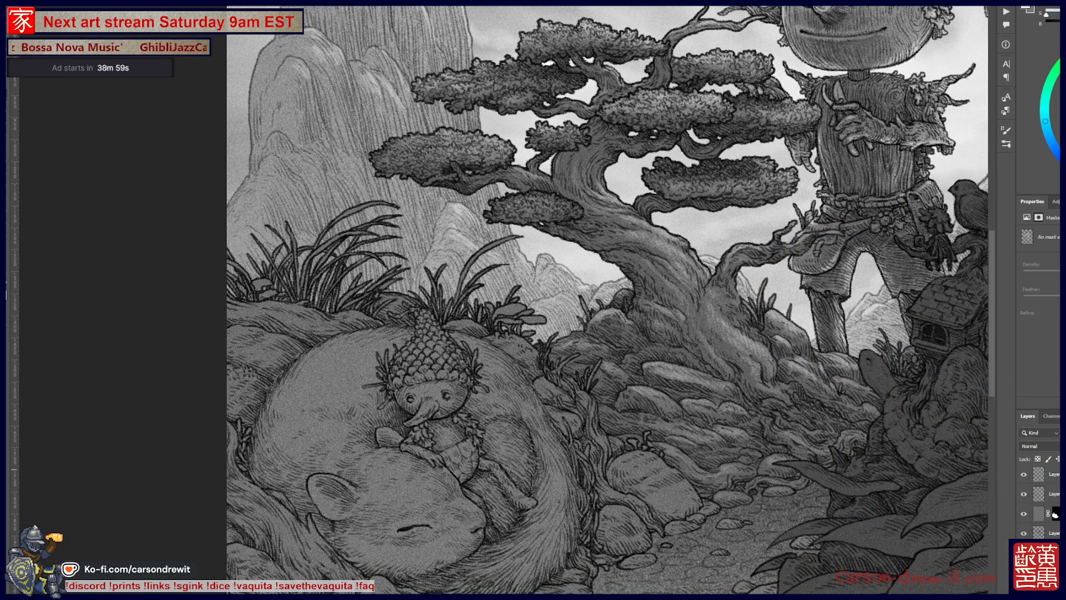
click(1039, 494)
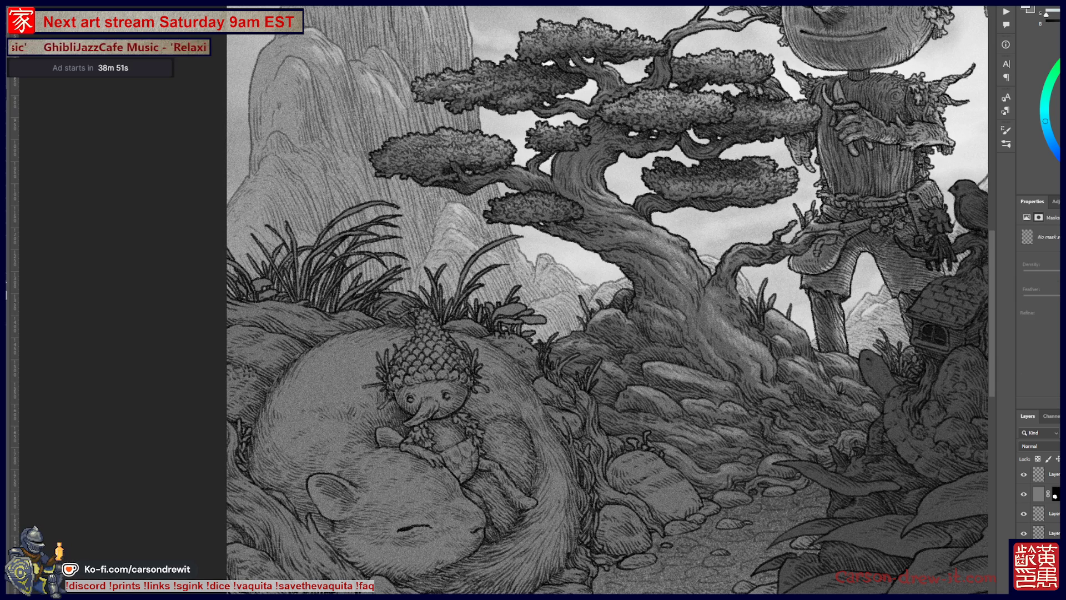
key(ctrl+0)
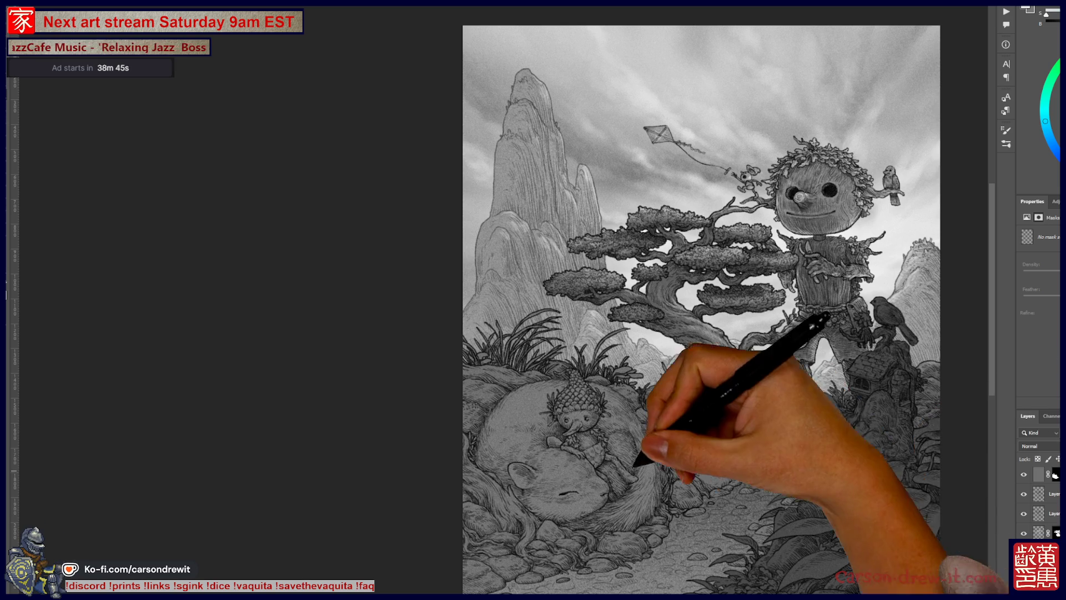
- Zoom in on the pinecone creature resting on the sleeping animal
key(ctrl+plus)
key(ctrl+plus)
key(ctrl+plus)
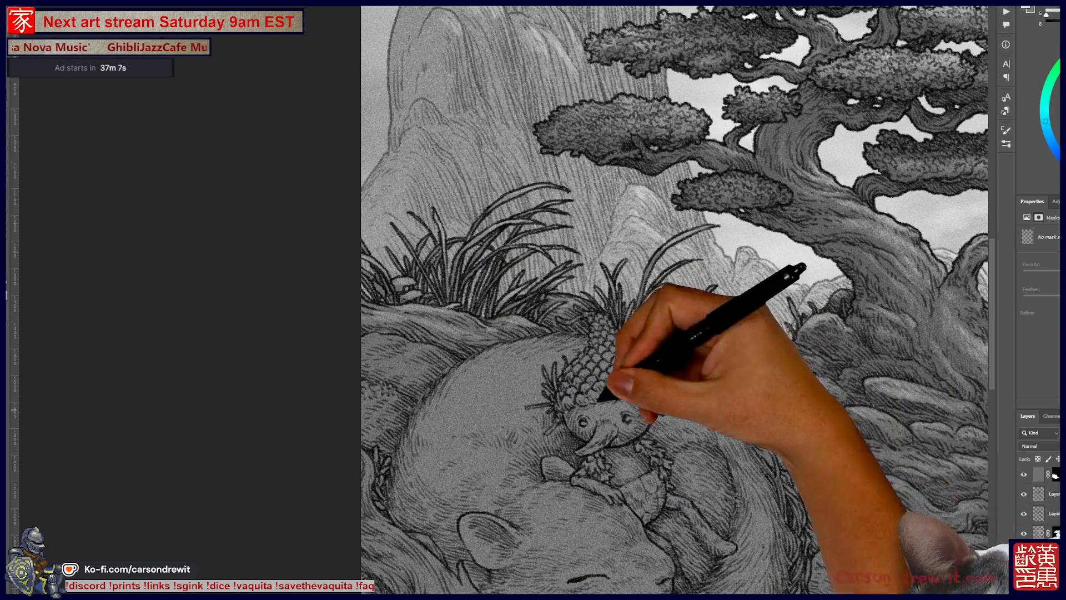
- Pan the view to the lower part of the scene around the sleeping animal
scroll(611, 300, right, 5)
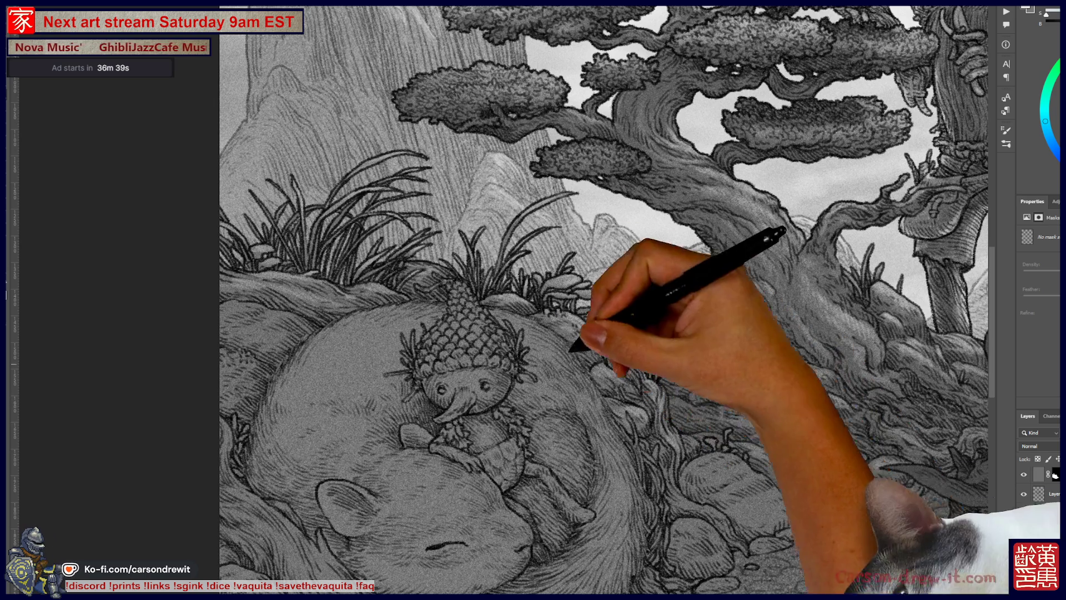
mouse_move(691, 433)
mouse_down()
mouse_move(713, 364)
mouse_move(717, 376)
mouse_up()
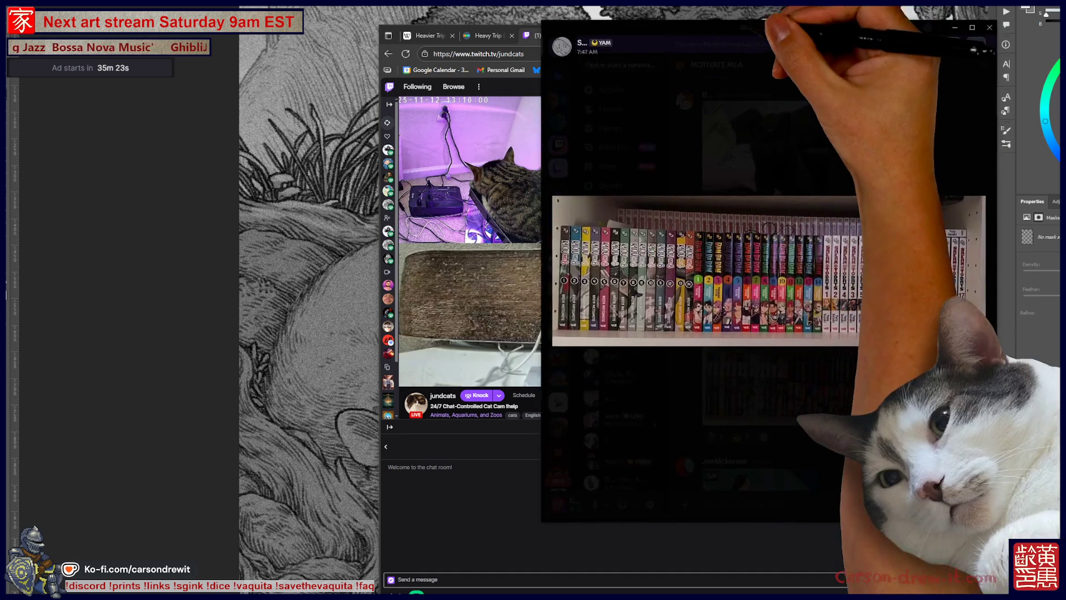
- Scroll up over the shared manga-shelf photo in the browser
scroll(631, 282, up, 5)
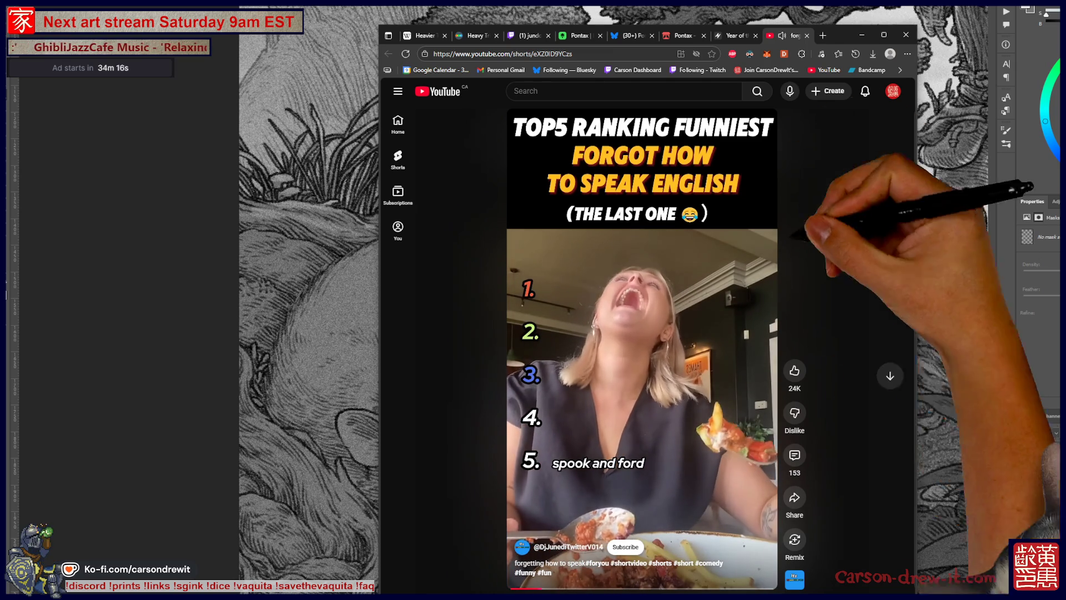
- Close the YouTube Short tab to return to the sleeping-animal artwork
key(ctrl+w)
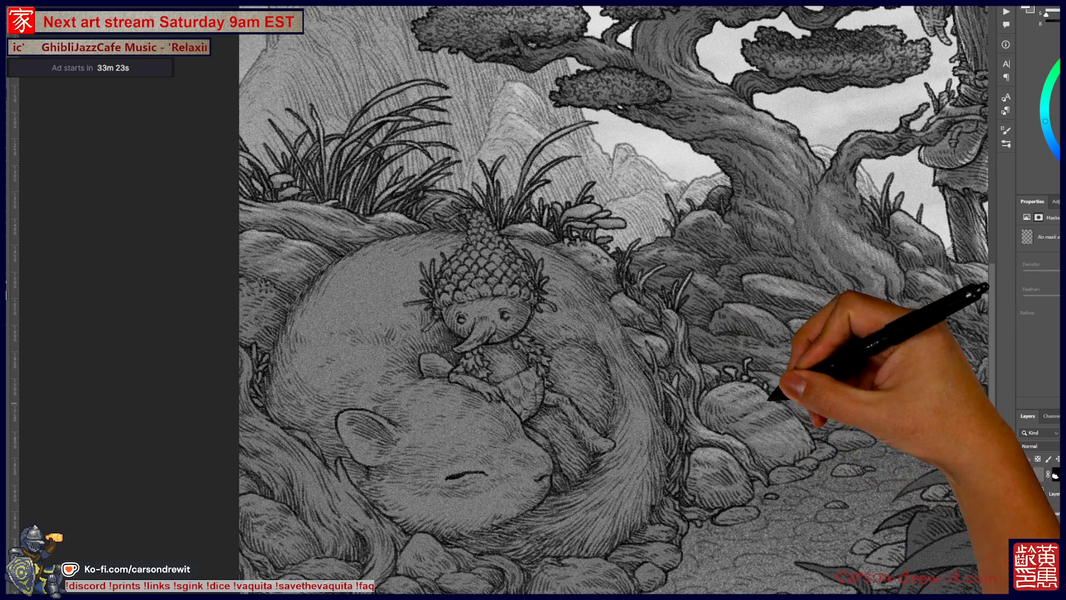
scroll(611, 300, right, 5)
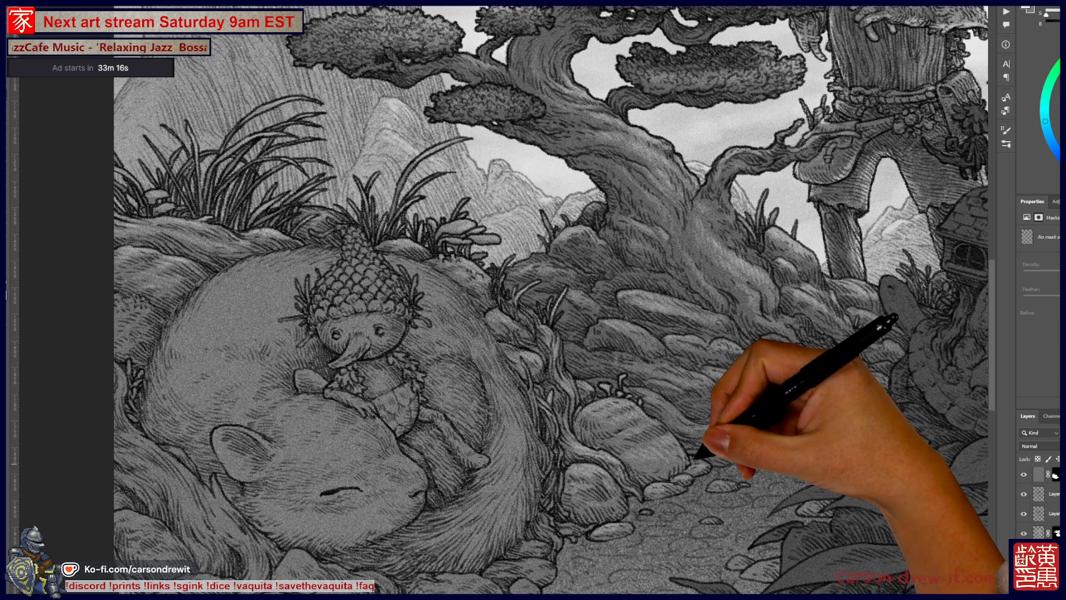
scroll(611, 300, left, 5)
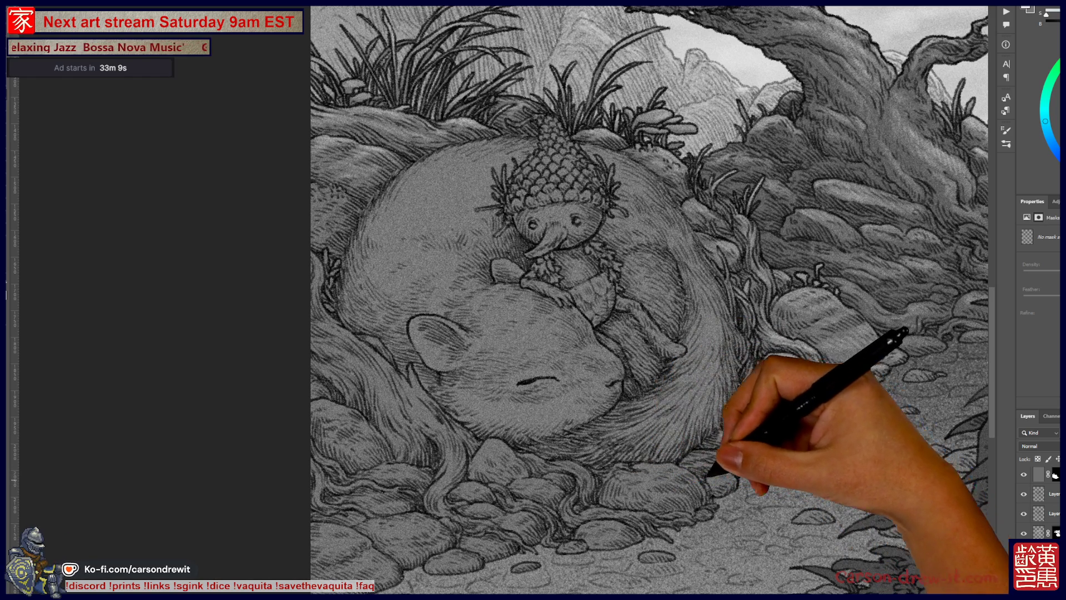
key(ctrl)
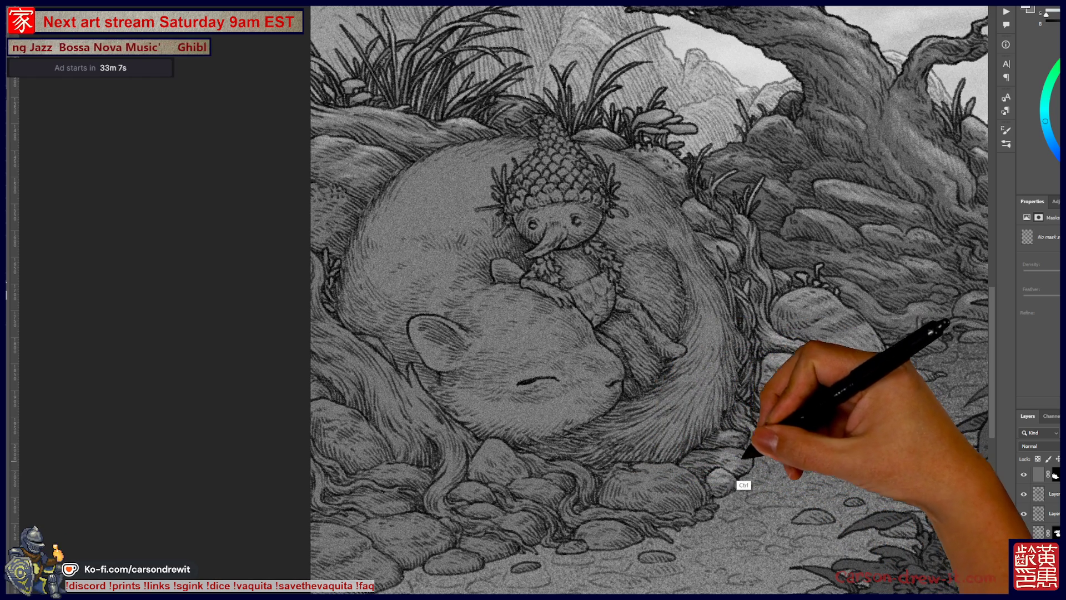
key(ctrl+j)
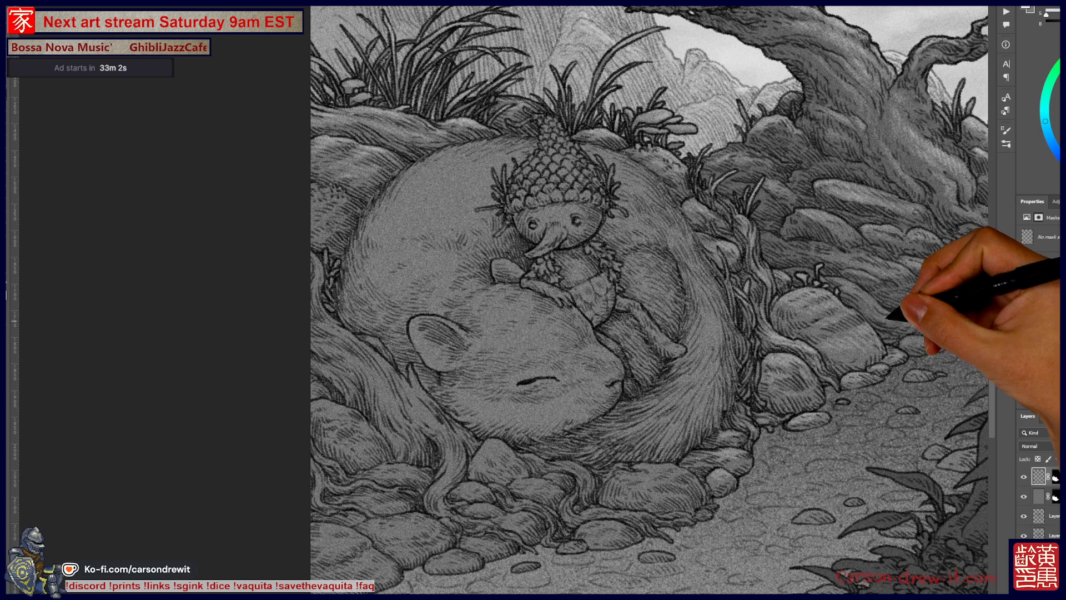
key(ctrl+minus)
key(ctrl+plus)
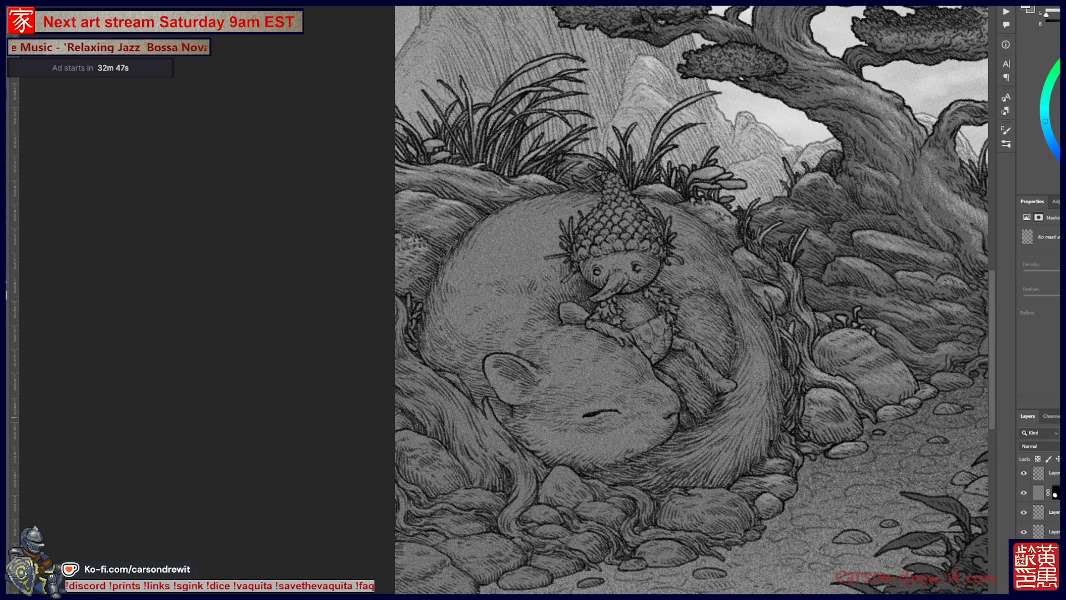
click(1038, 492)
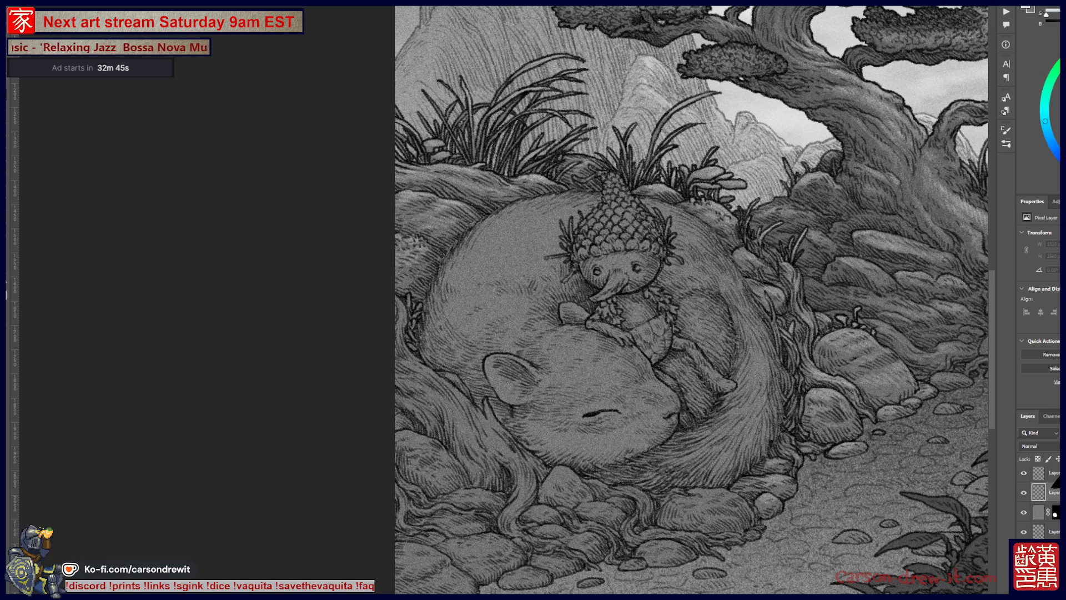
click(1047, 505)
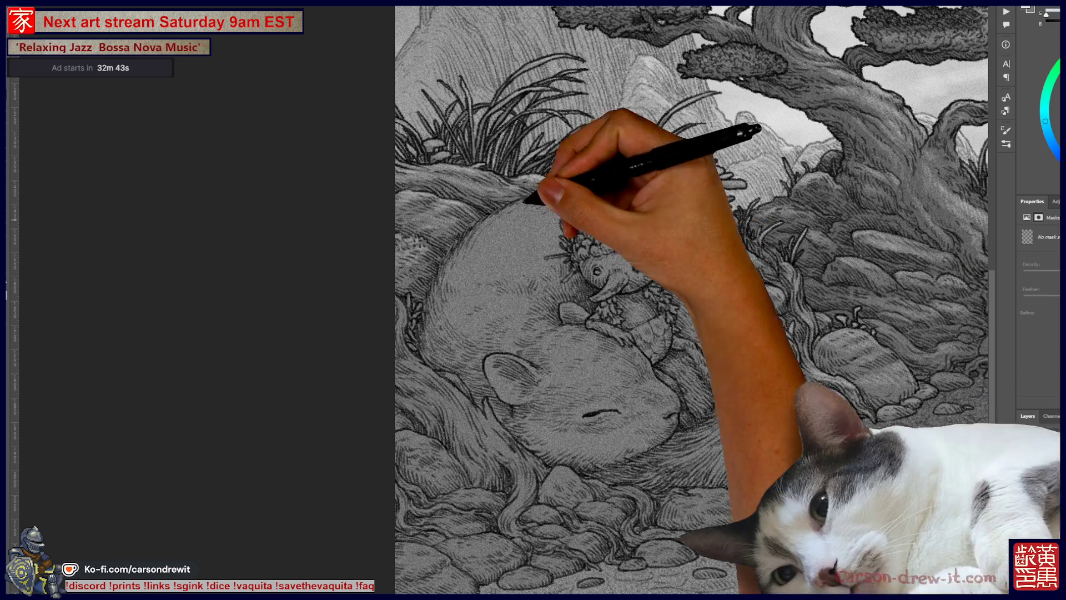
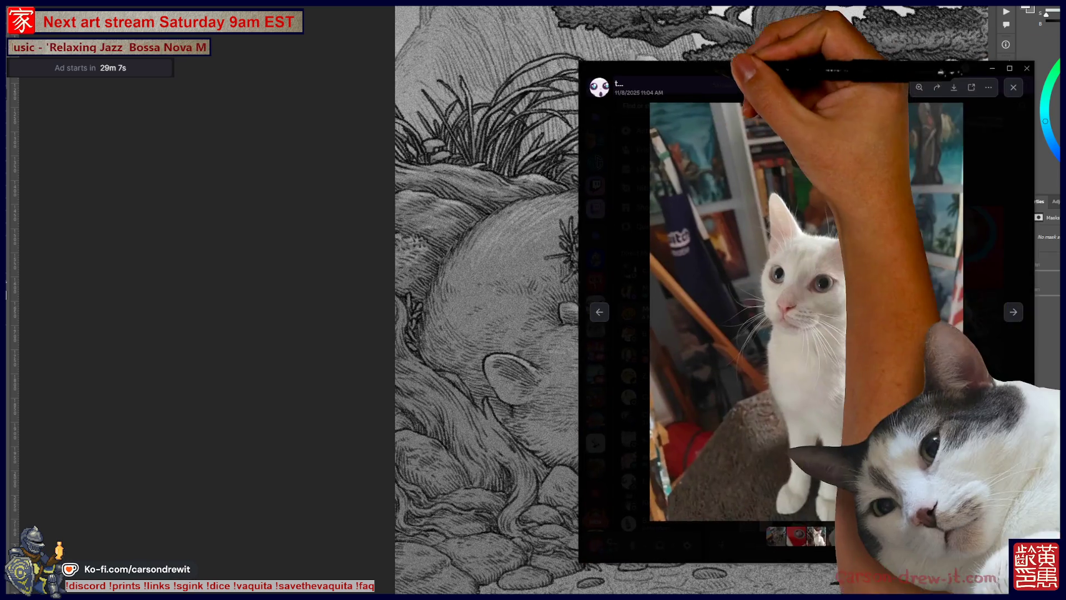
- Zoom into the shared cat photo in Discord, then return to the illustration's pixel layer
scroll(646, 222, up, 5)
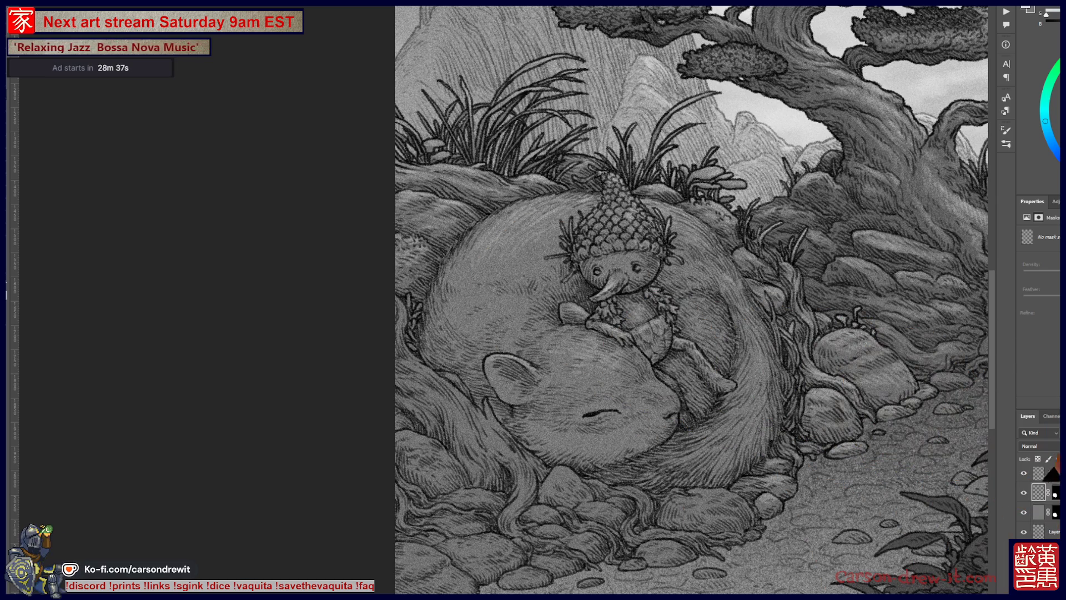
click(1038, 492)
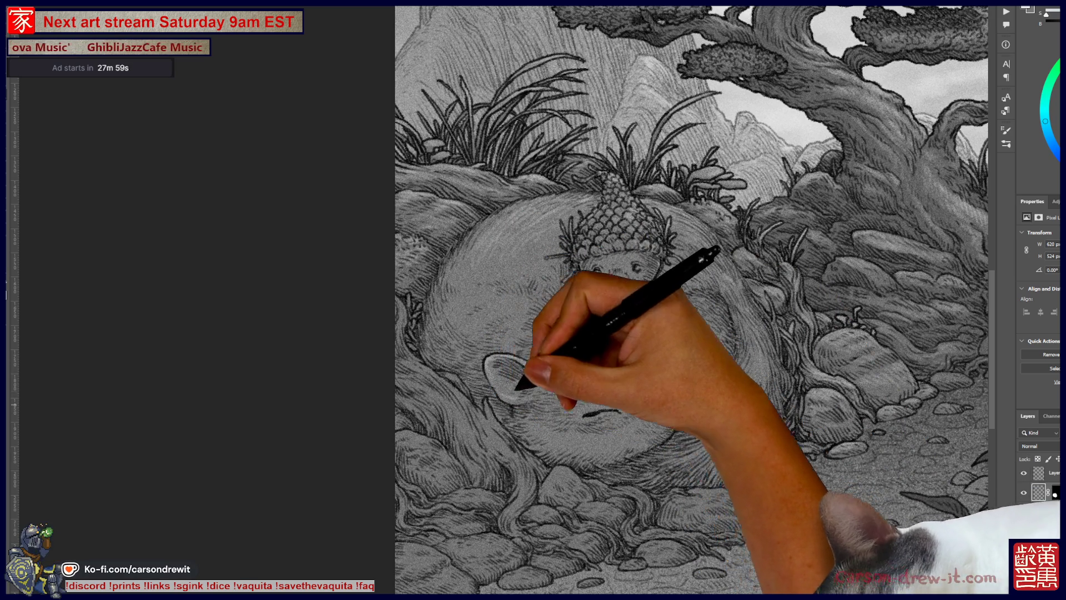
- Undo the pale blob painted over the sleeping rodent
key(ctrl+z)
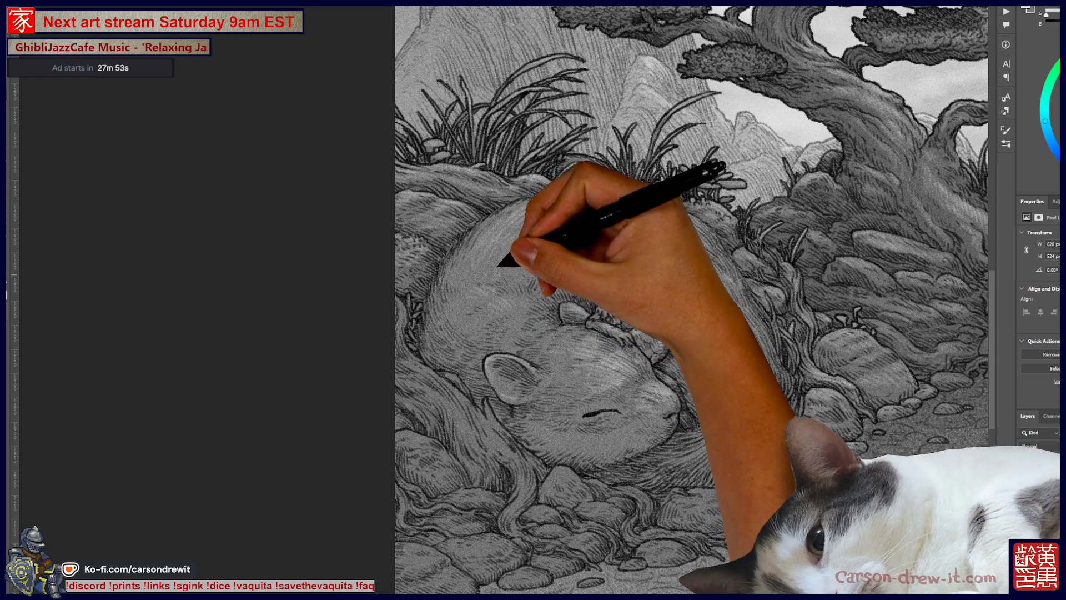
- Hatch fur along the rodent's back and right flank, paste three times, and raise the layer above the masked one
mouse_move(525, 258)
mouse_down()
mouse_move(460, 266)
mouse_move(474, 266)
mouse_move(502, 233)
mouse_move(524, 234)
mouse_move(538, 205)
mouse_move(547, 214)
mouse_move(538, 239)
mouse_move(567, 231)
mouse_move(576, 220)
mouse_move(519, 222)
mouse_move(581, 197)
mouse_move(576, 191)
mouse_move(554, 204)
mouse_move(572, 215)
mouse_move(586, 195)
mouse_move(581, 186)
mouse_move(563, 200)
mouse_move(552, 174)
mouse_up()
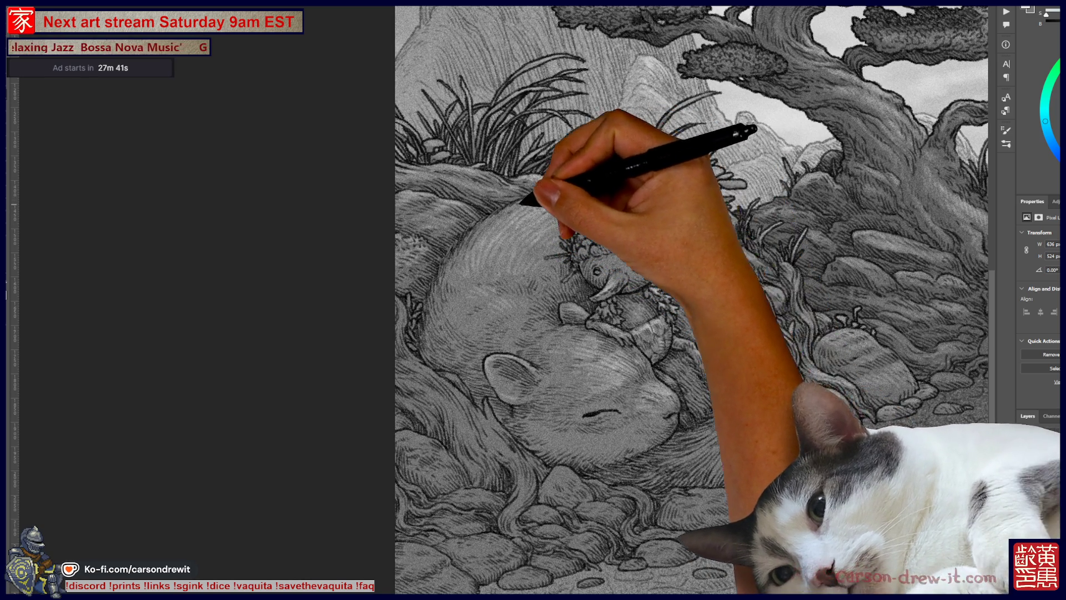
mouse_move(691, 202)
mouse_down()
mouse_move(683, 209)
mouse_move(696, 217)
mouse_move(715, 210)
mouse_move(678, 231)
mouse_move(685, 219)
mouse_move(714, 233)
mouse_move(705, 261)
mouse_move(738, 262)
mouse_move(736, 286)
mouse_move(766, 288)
mouse_move(746, 305)
mouse_up()
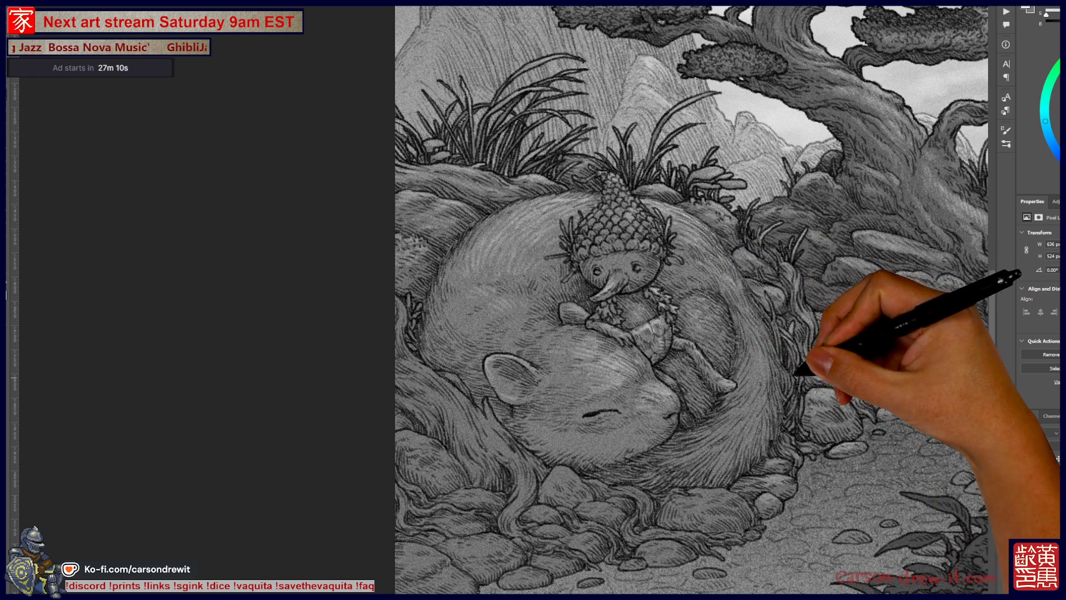
key(ctrl+v)
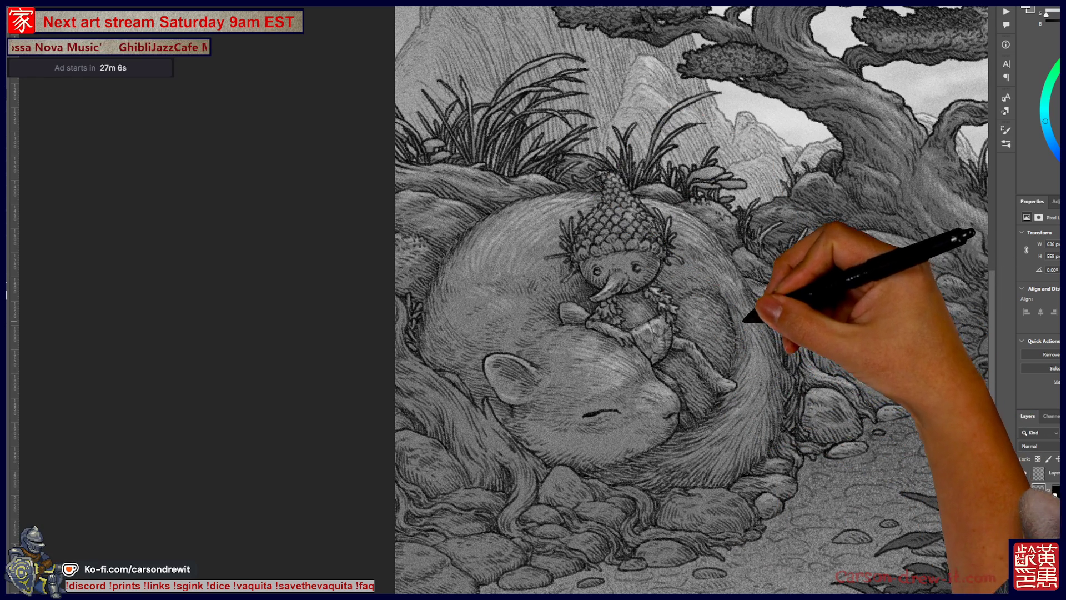
key(ctrl+v)
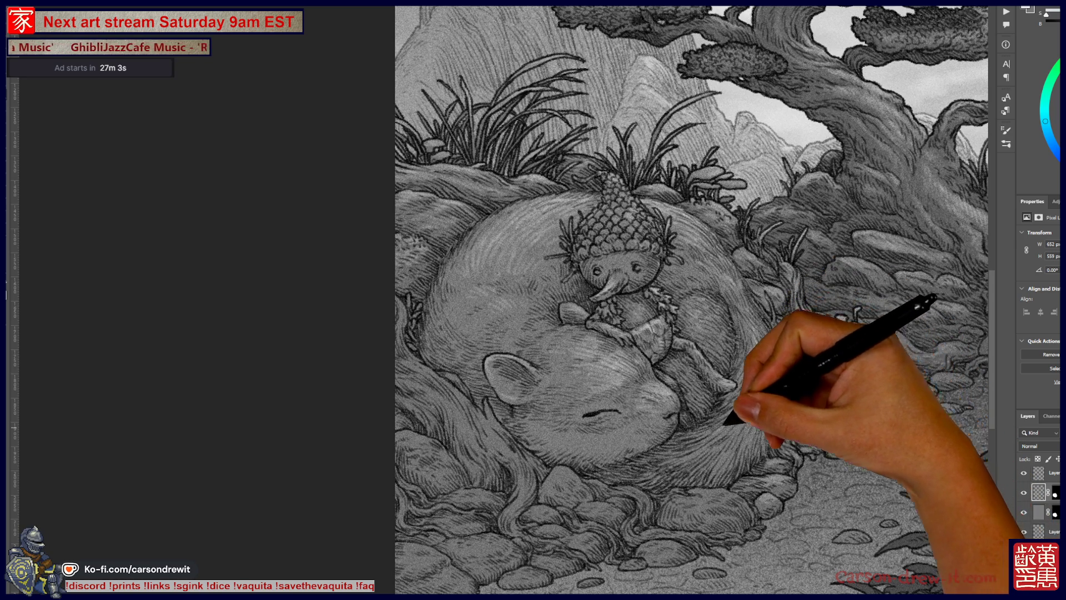
key(ctrl+v)
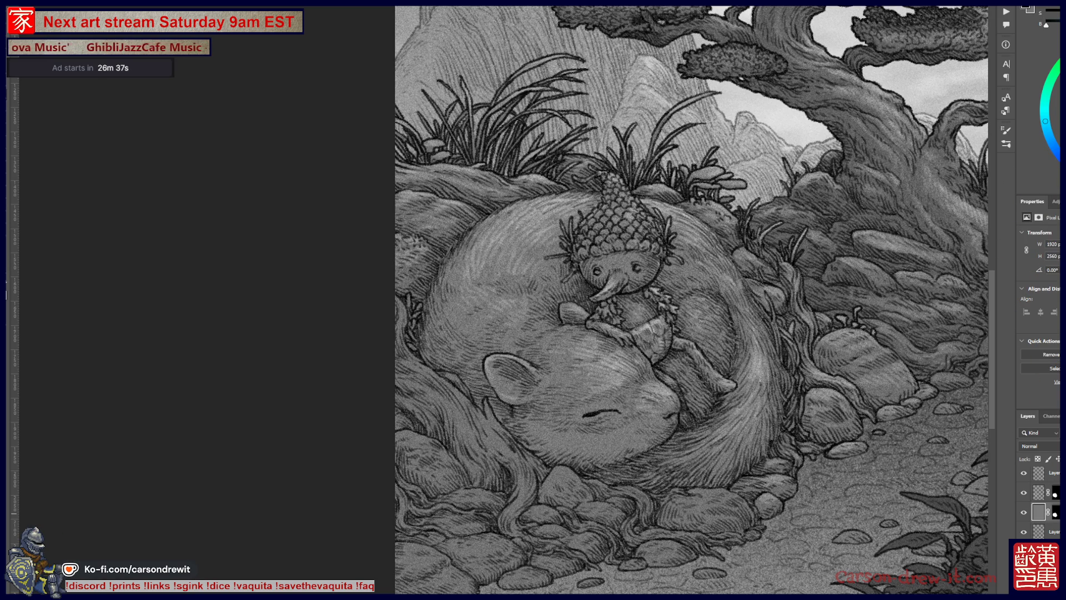
key(ctrl+bracketright)
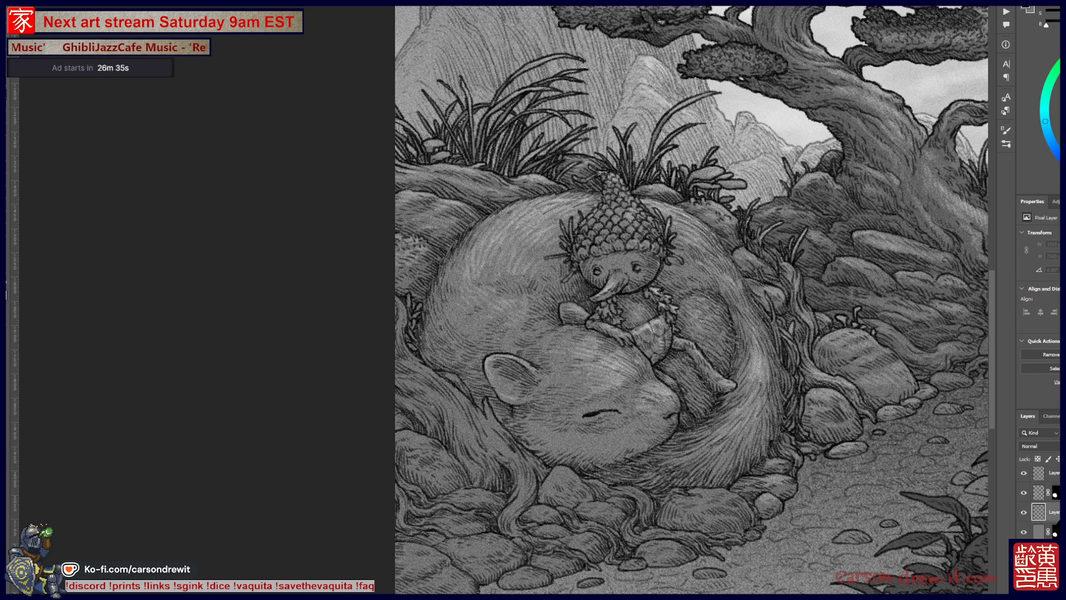
- Move the layer mask from the grey layer onto the fur-hatching layer
drag(1042, 522, 1044, 513)
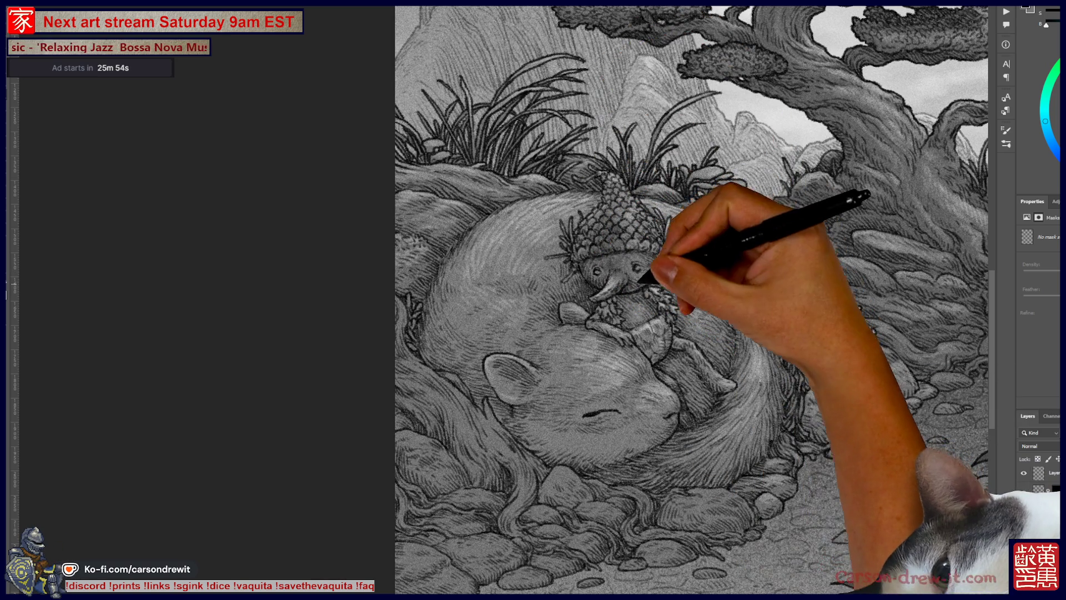
key(ctrl)
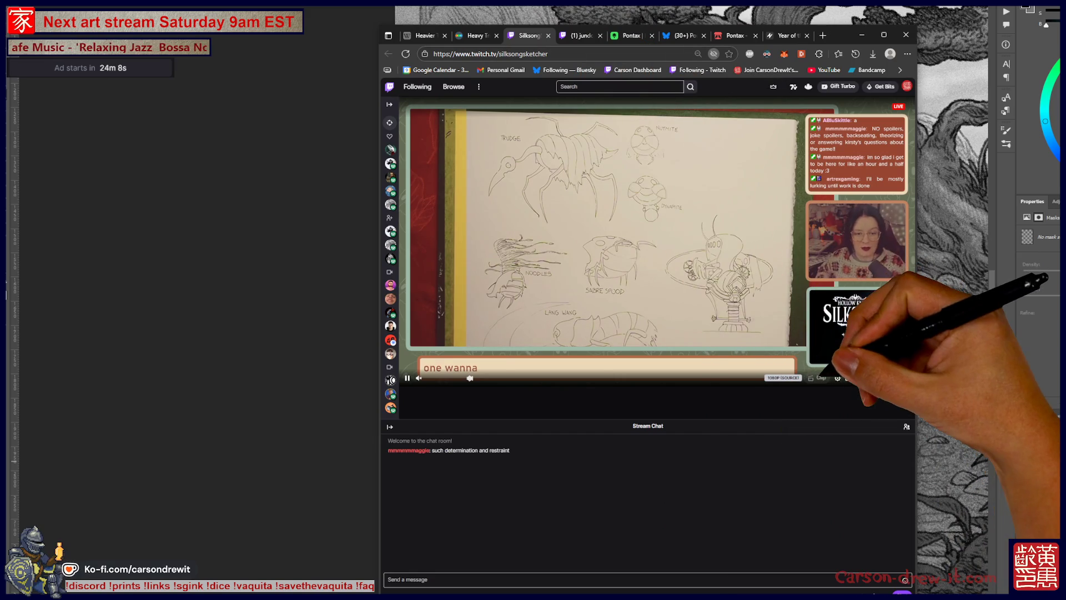
- Switch to the first browser tab, the Heavier Trip article, before returning to Photoshop
key(ctrl+1)
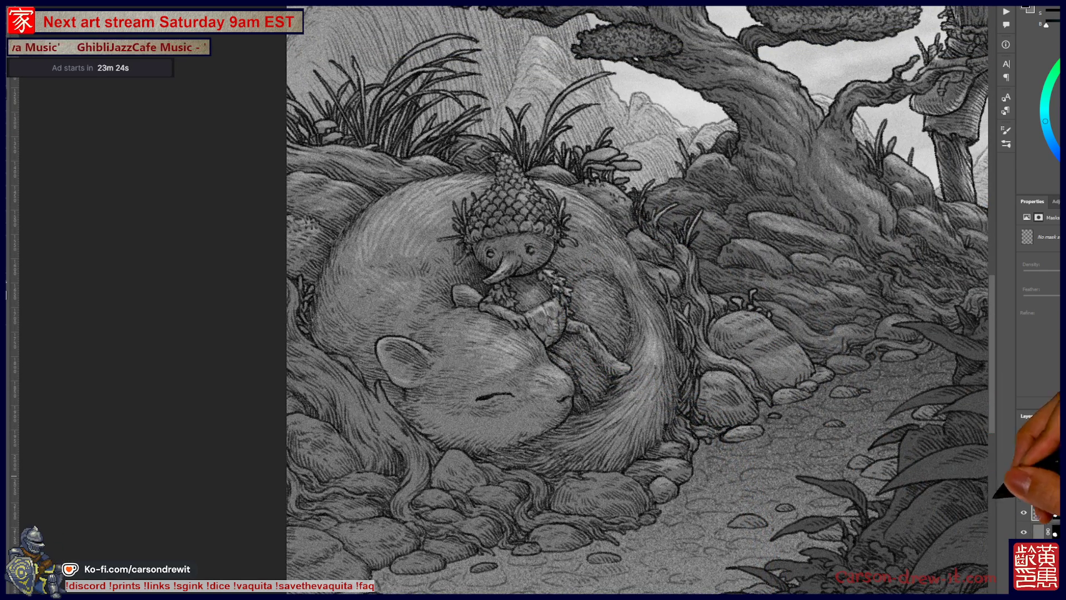
- Add a layer mask to the next layer down and ink detail onto the acorn sprite's arm
click(1039, 531)
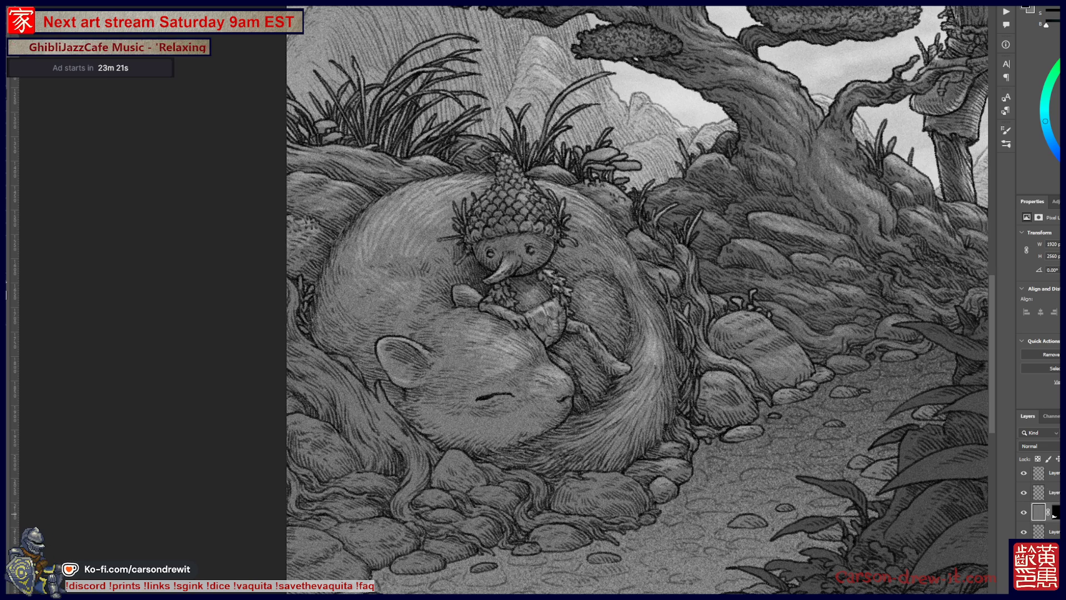
key(ctrl+shift+m)
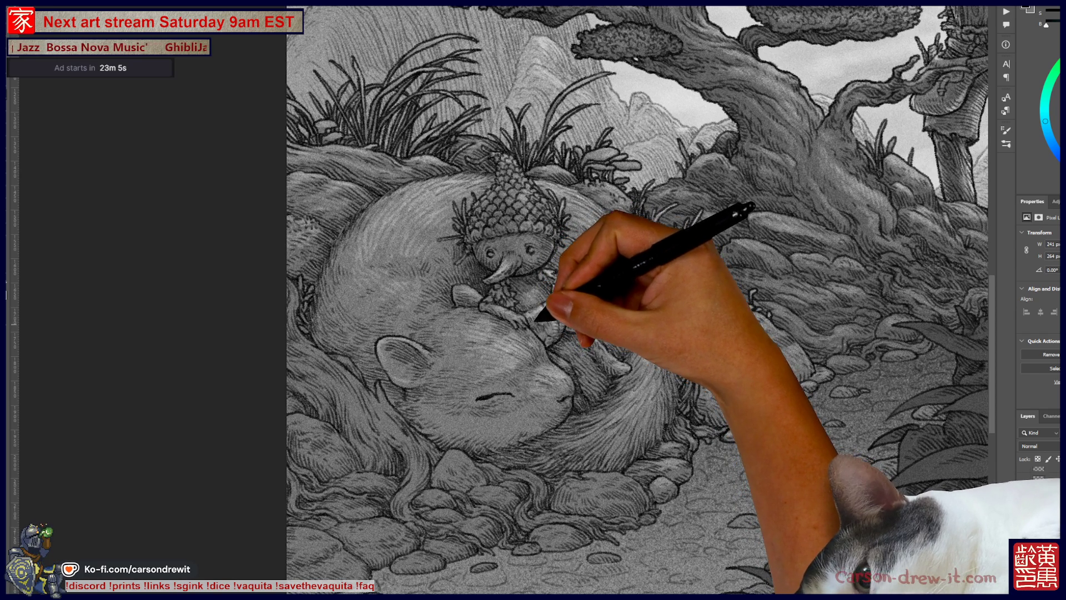
drag(536, 311, 550, 329)
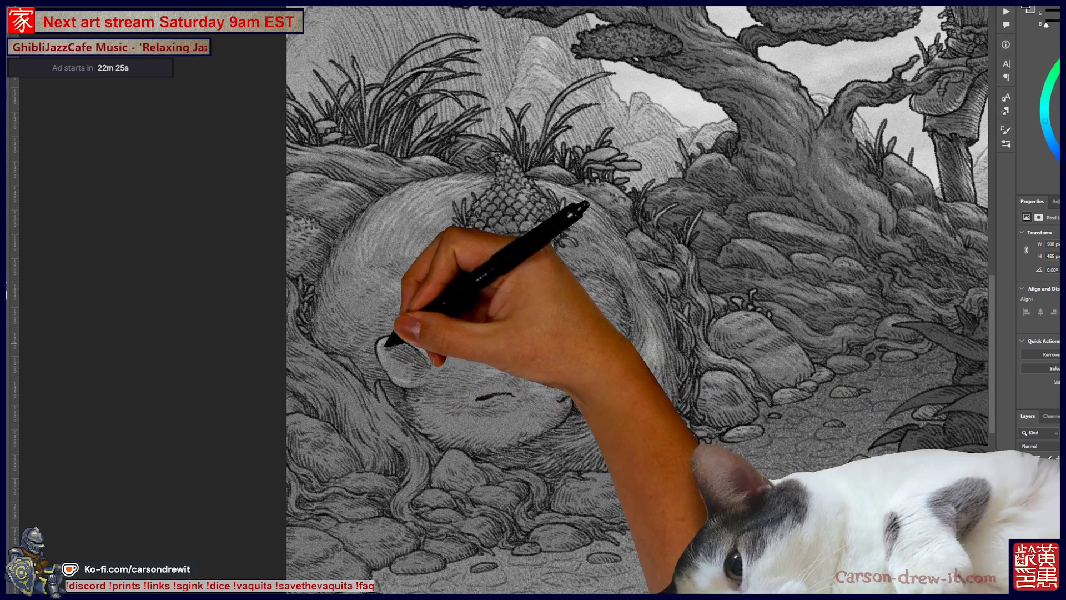
- Draw one curved stroke across the rodent's eye so it reads as closed
drag(478, 398, 514, 395)
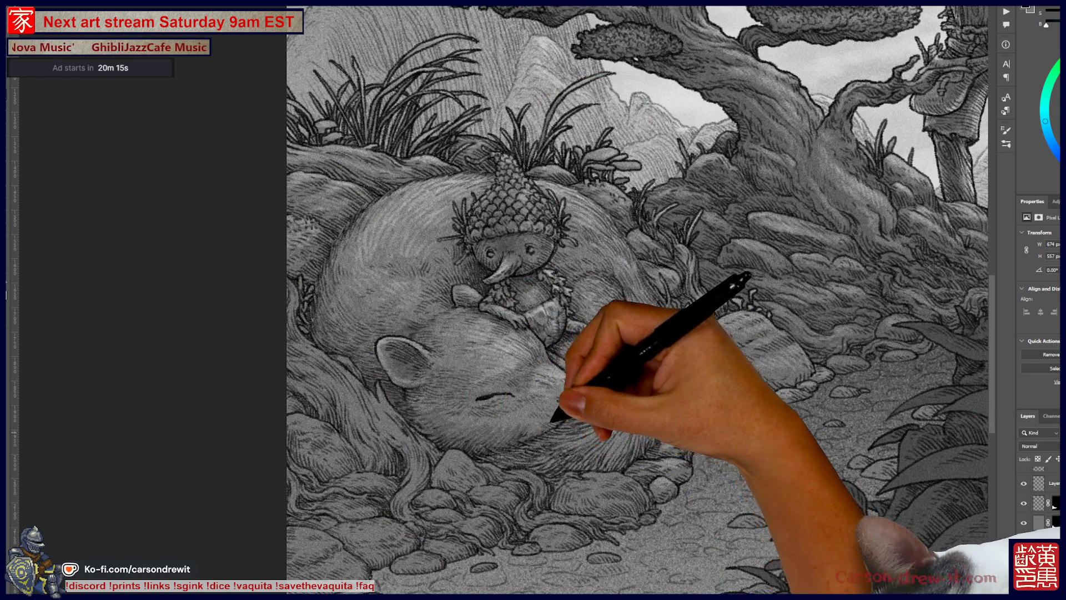
- Ink short strokes on the rodent's face and nose and beside its curled body, then zoom out
drag(528, 422, 530, 412)
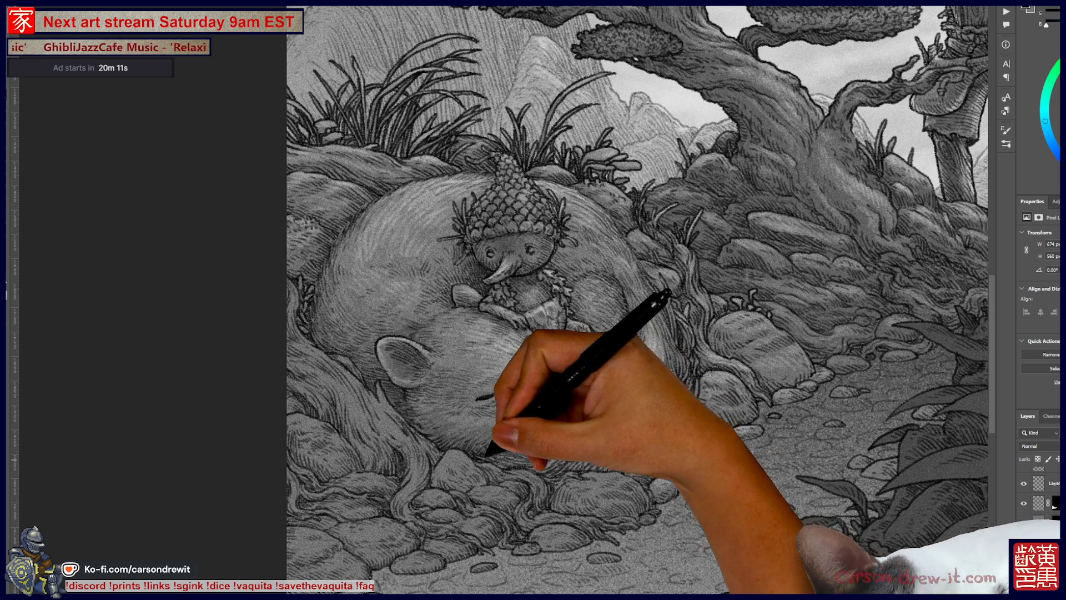
drag(558, 392, 572, 401)
drag(572, 453, 578, 442)
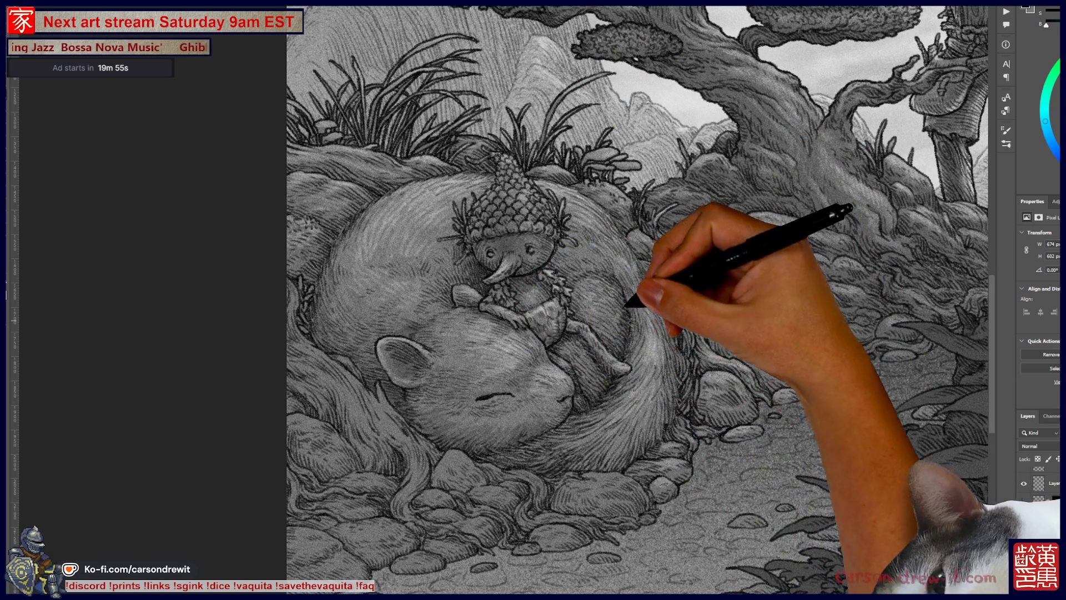
drag(623, 329, 636, 362)
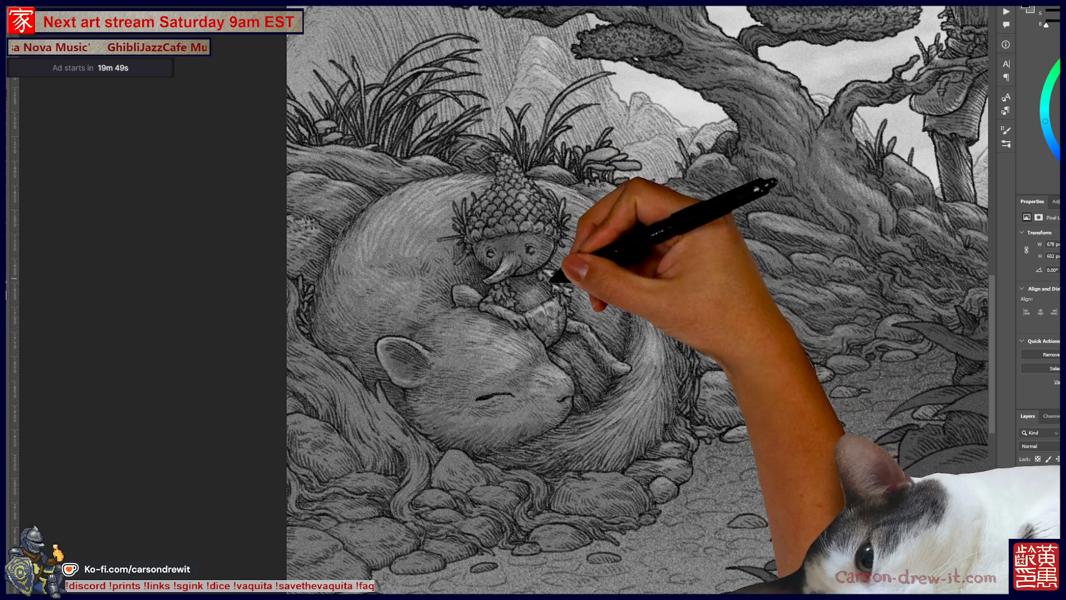
key(ctrl+minus)
key(ctrl+plus)
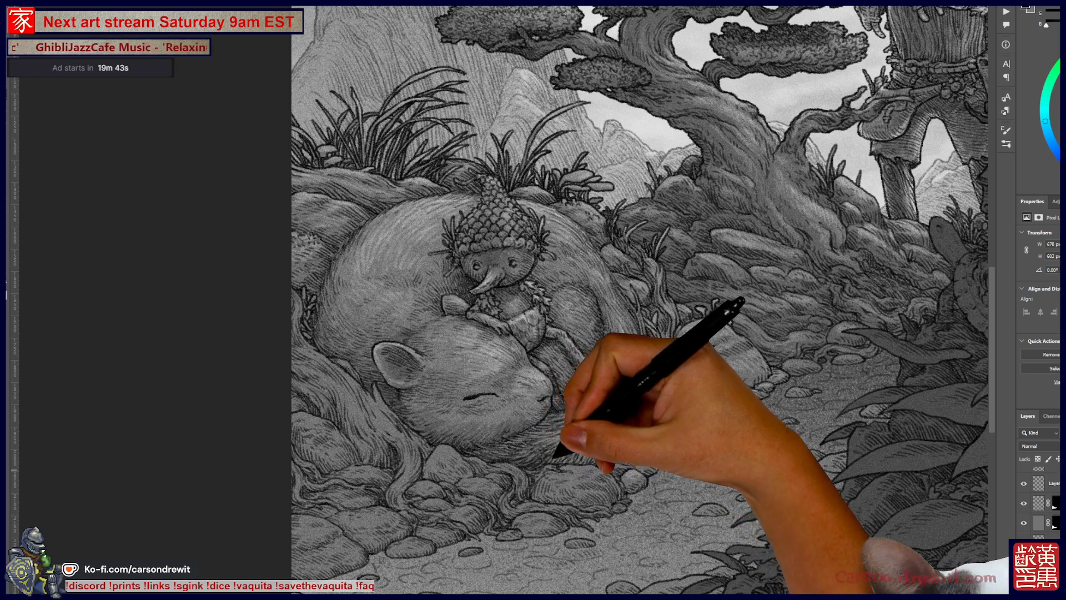
drag(569, 444, 591, 445)
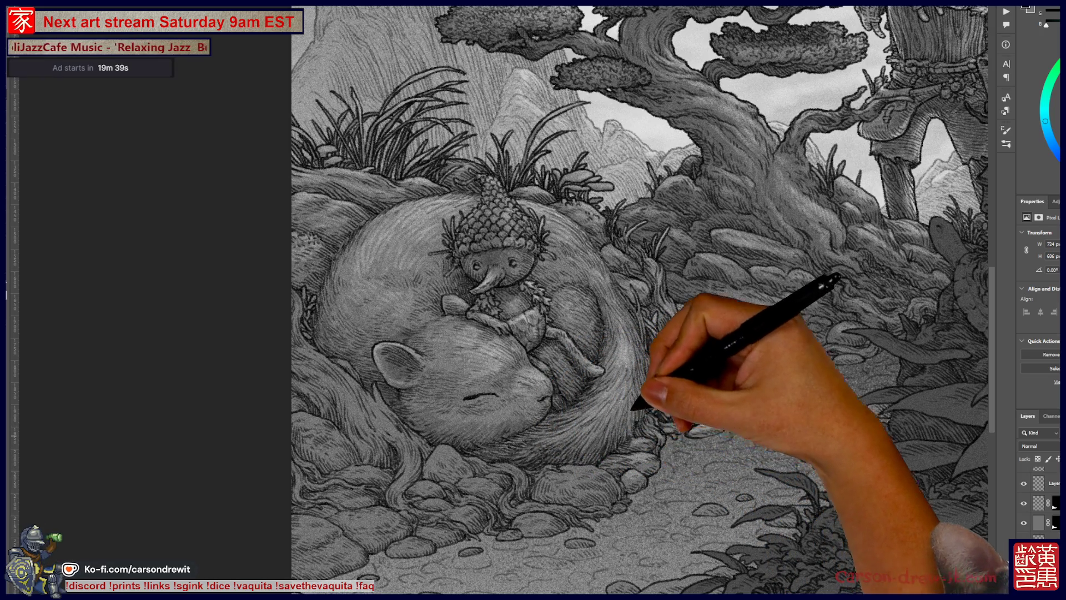
drag(638, 425, 654, 399)
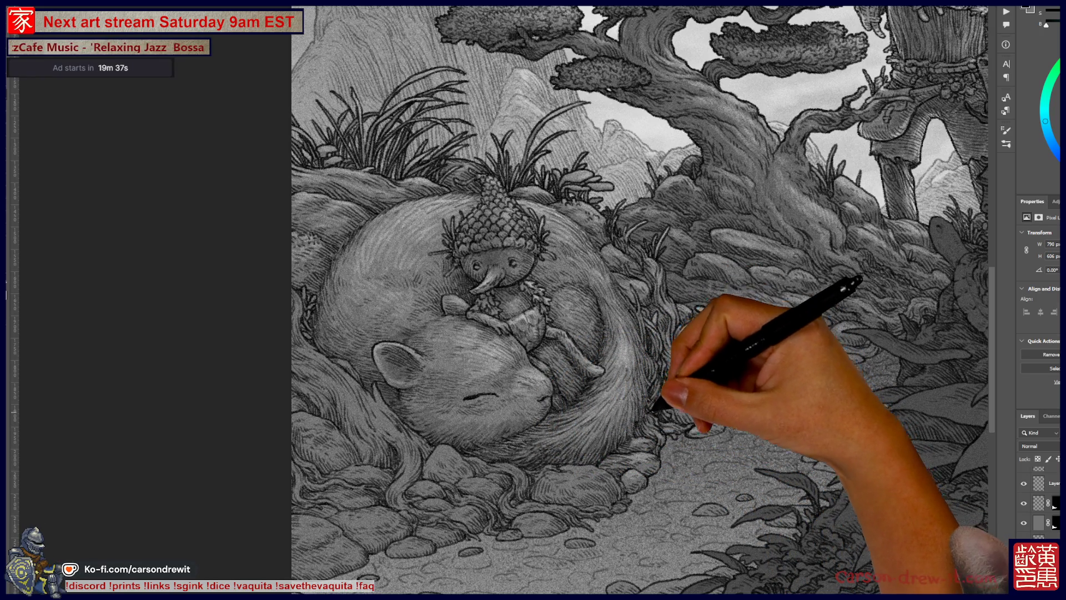
drag(701, 321, 717, 303)
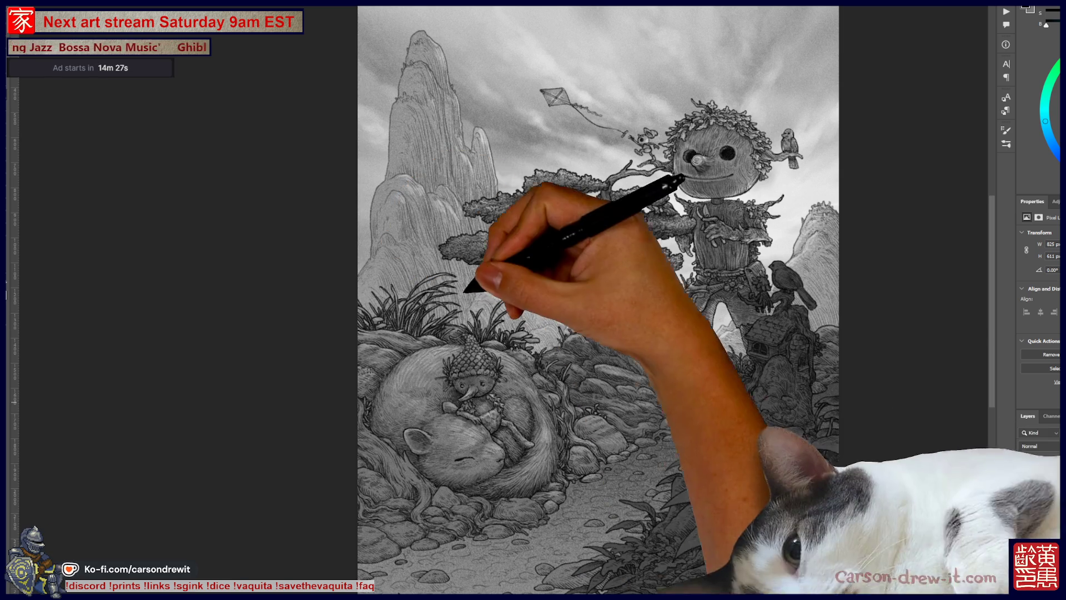
key(ctrl+plus)
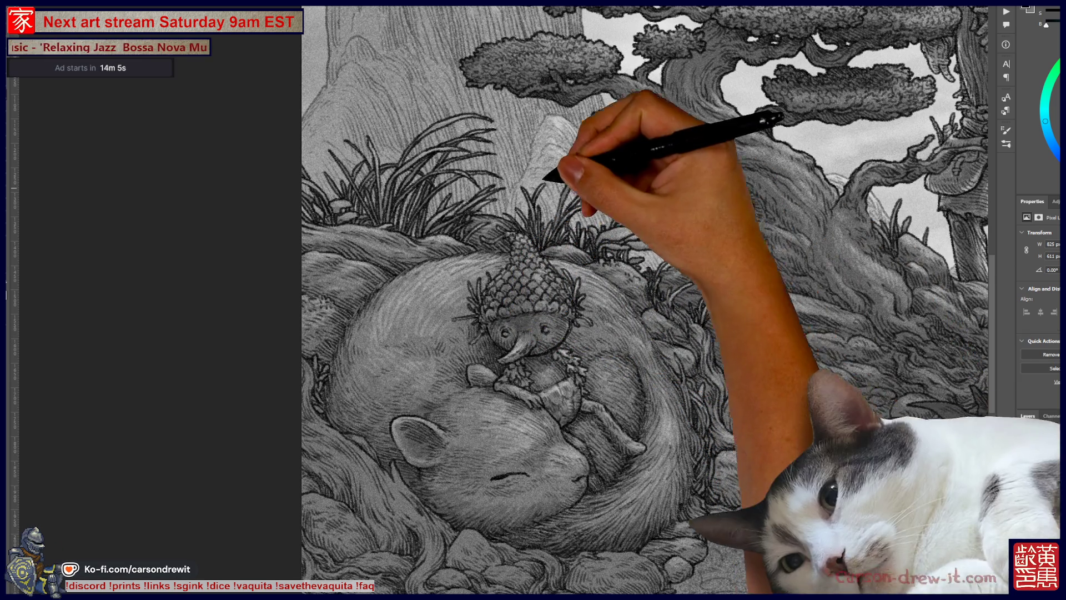
- Switch over to the SCORES tally sheet document
key(ctrl+Tab)
- Fit the SCORES tally sheet in view, scroll through it, then return to the forest illustration
key(ctrl+0)
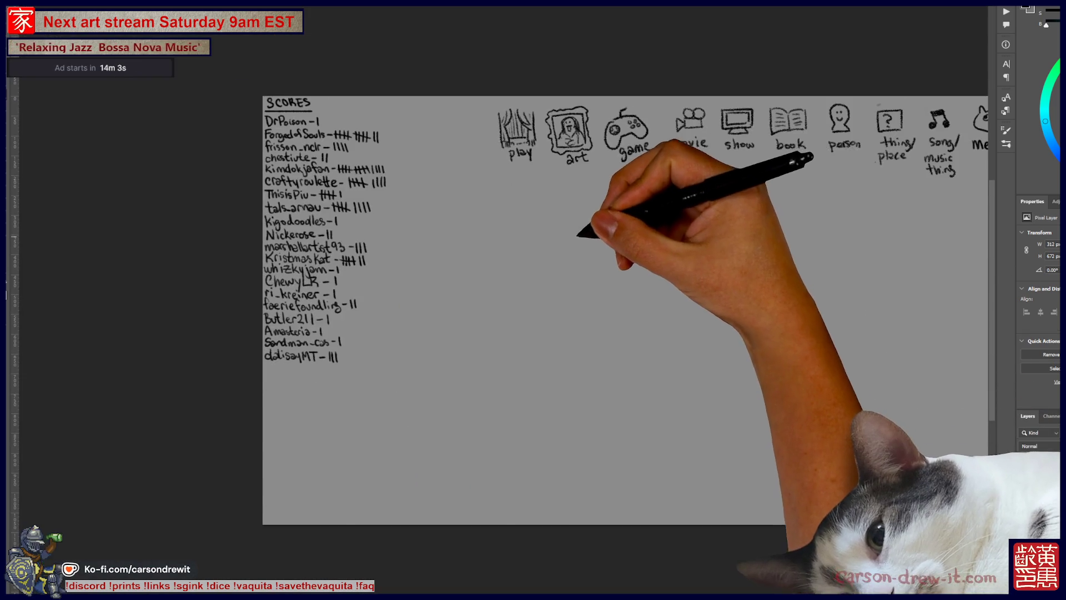
scroll(242, 174, up, 3)
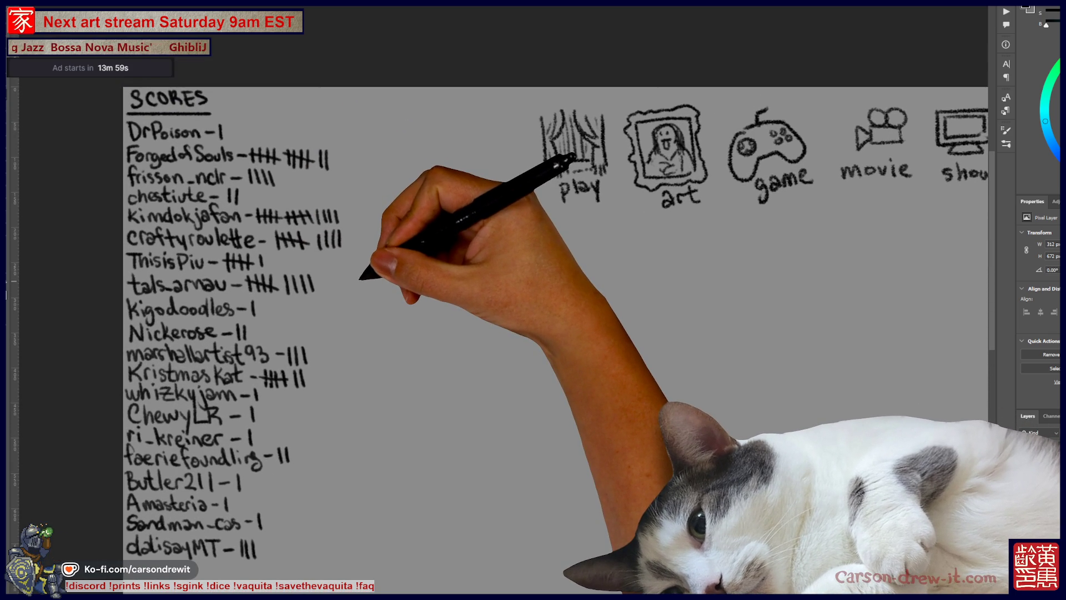
scroll(413, 374, down, 1)
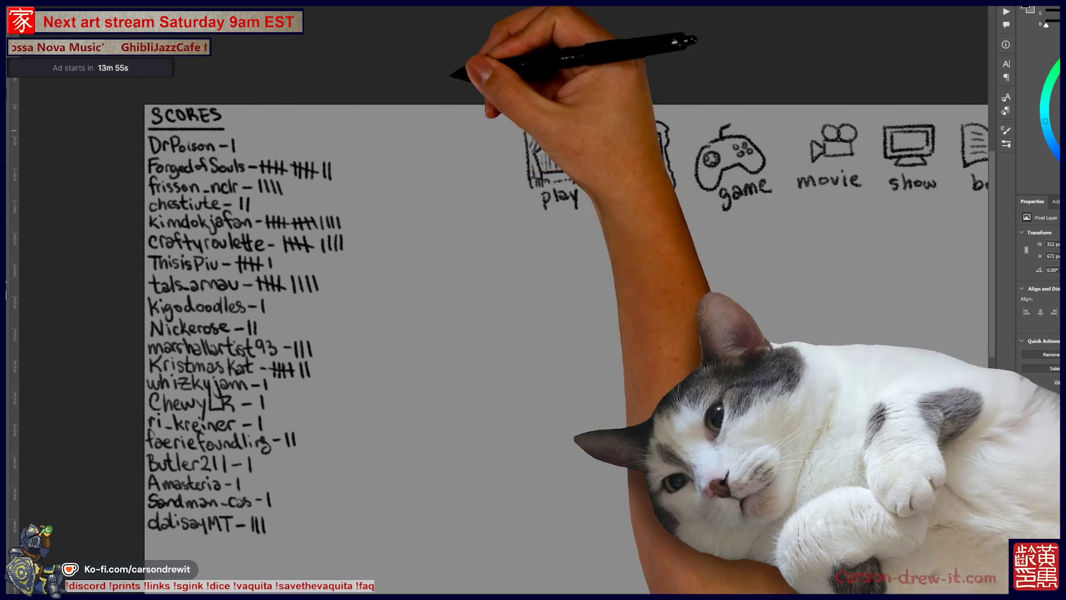
key(ctrl+Tab)
scroll(606, 469, down, 3)
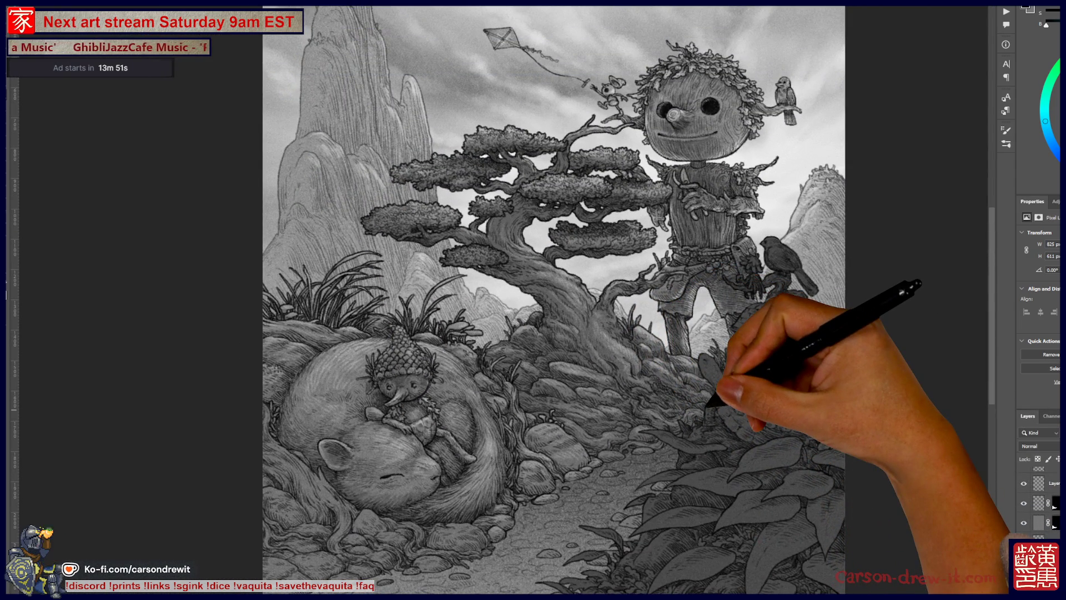
scroll(589, 528, up, 2)
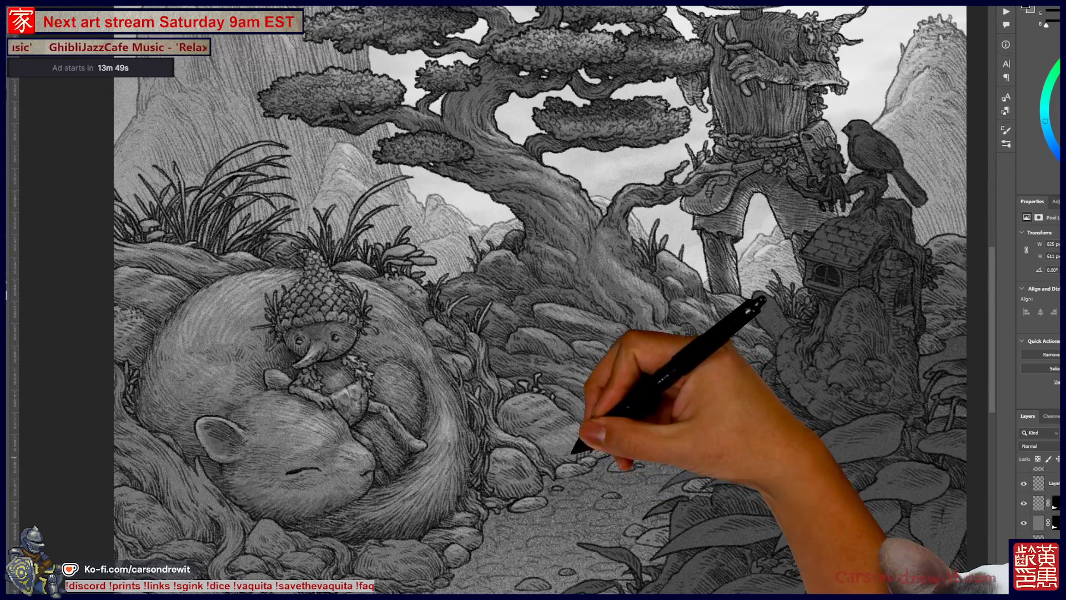
drag(552, 337, 590, 339)
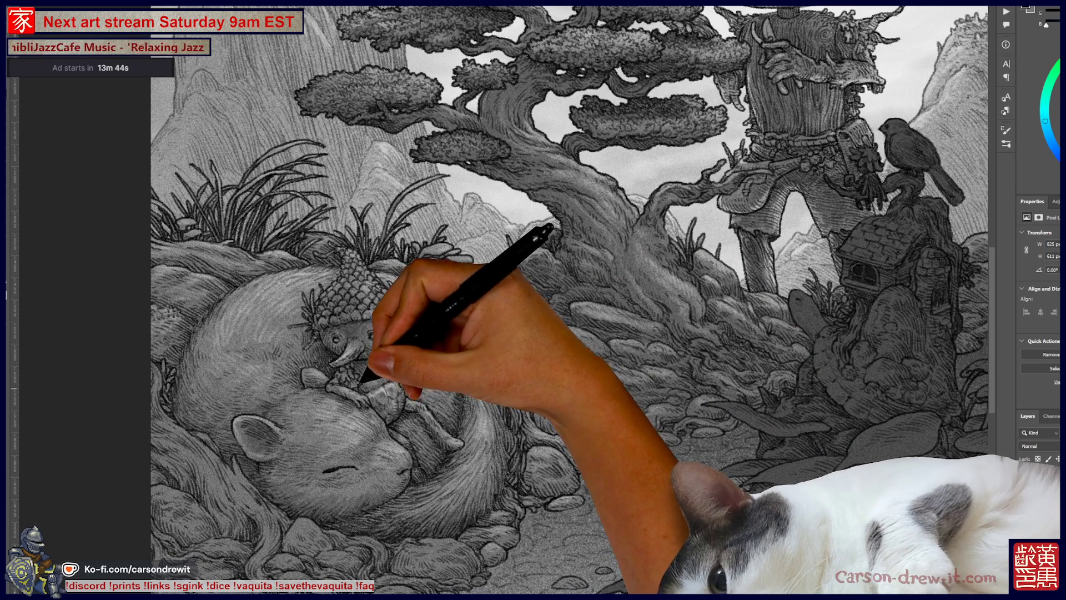
mouse_move(533, 300)
mouse_down()
mouse_move(522, 411)
mouse_move(444, 456)
mouse_up()
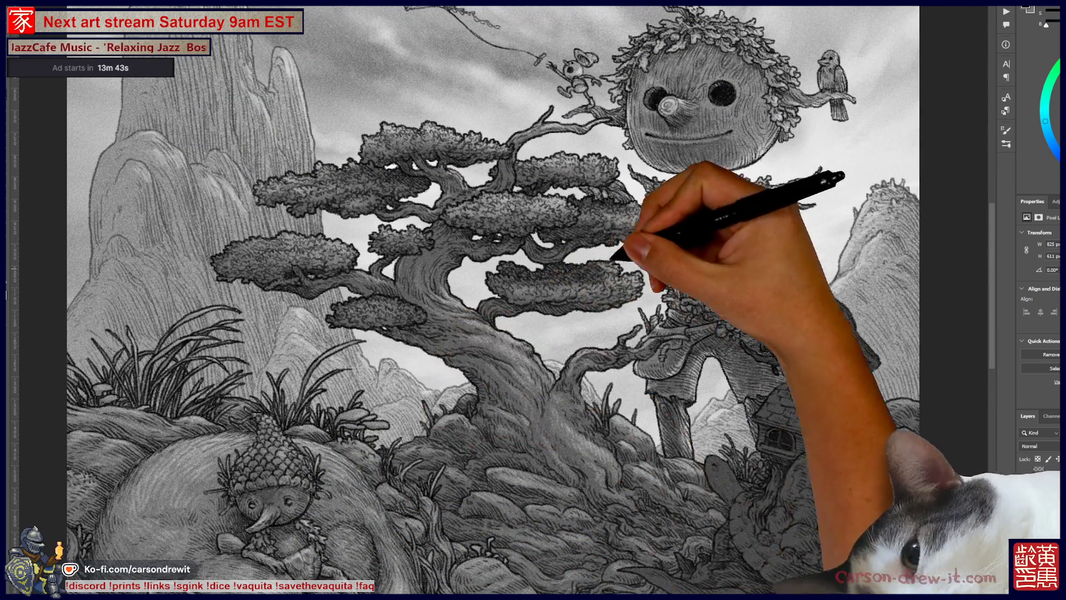
drag(533, 300, 515, 342)
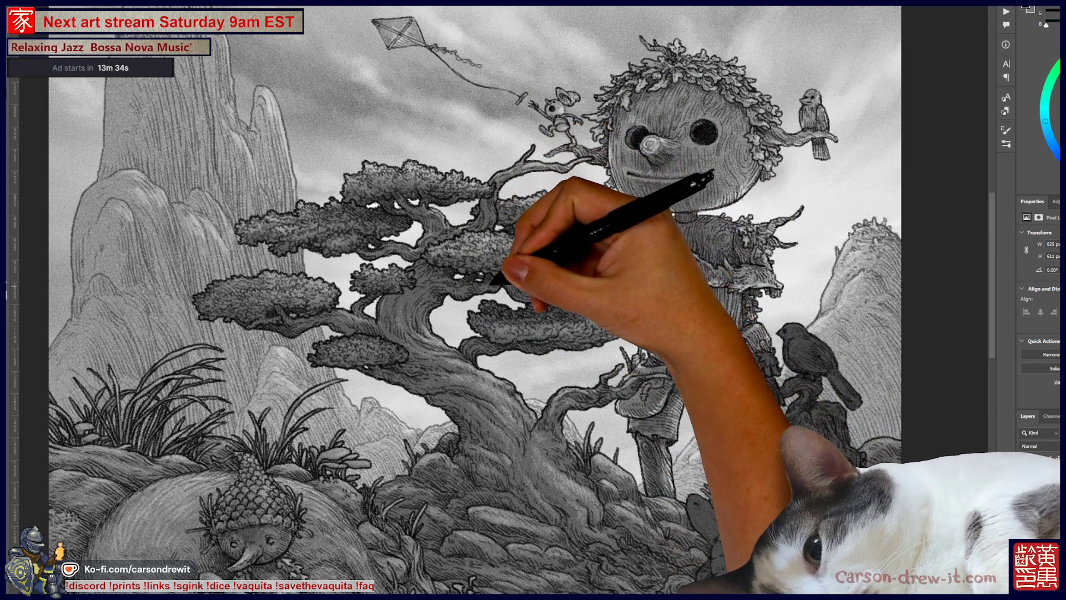
scroll(475, 300, down, 3)
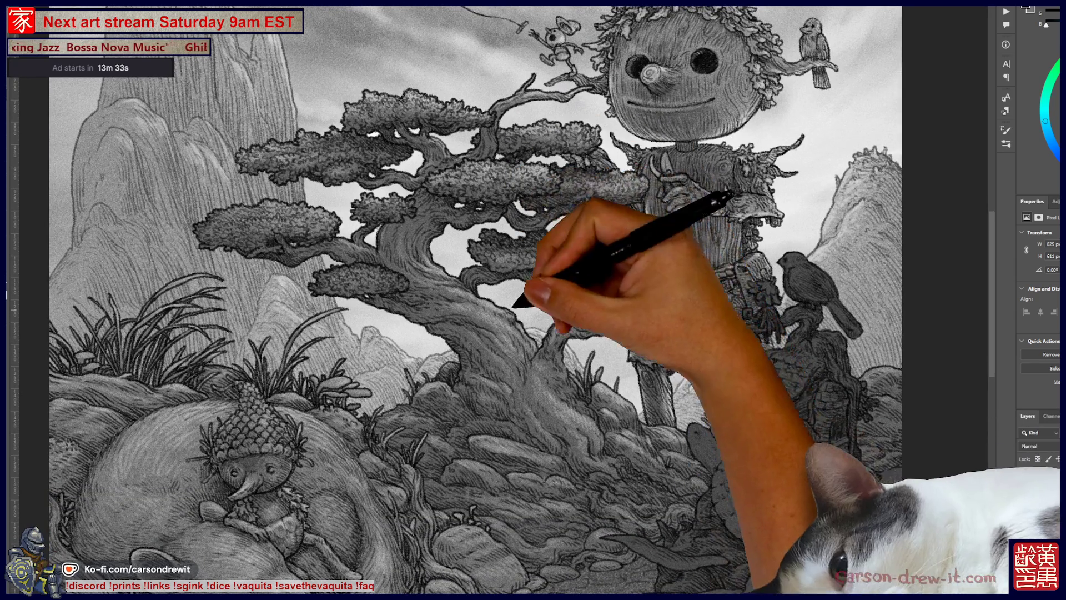
scroll(533, 299, down, 5)
scroll(510, 494, up, 2)
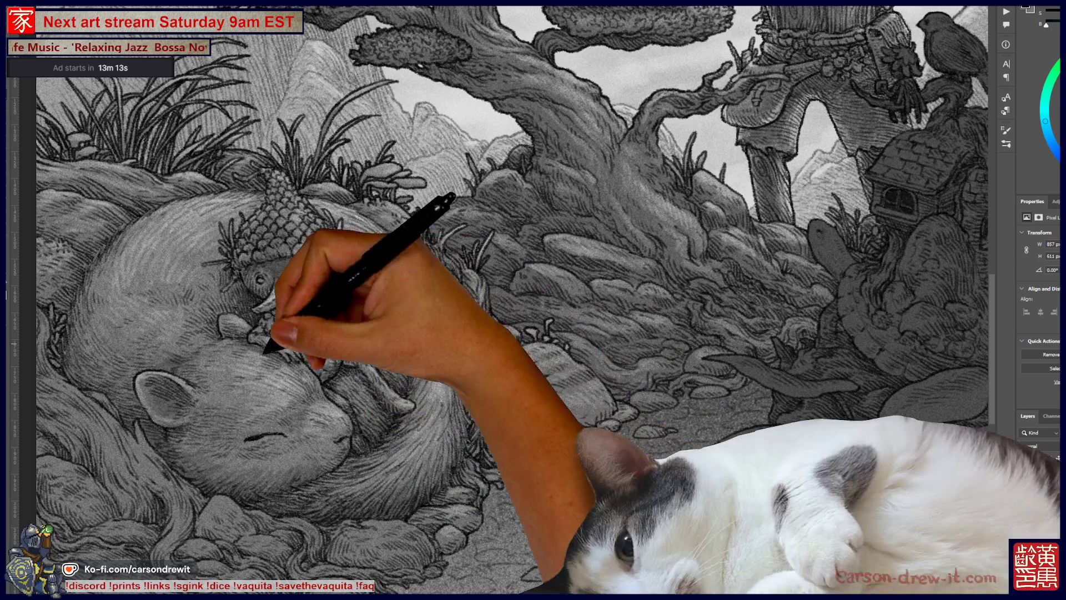
mouse_move(533, 300)
mouse_down()
mouse_move(505, 332)
mouse_move(422, 378)
mouse_move(327, 404)
mouse_move(278, 499)
mouse_up()
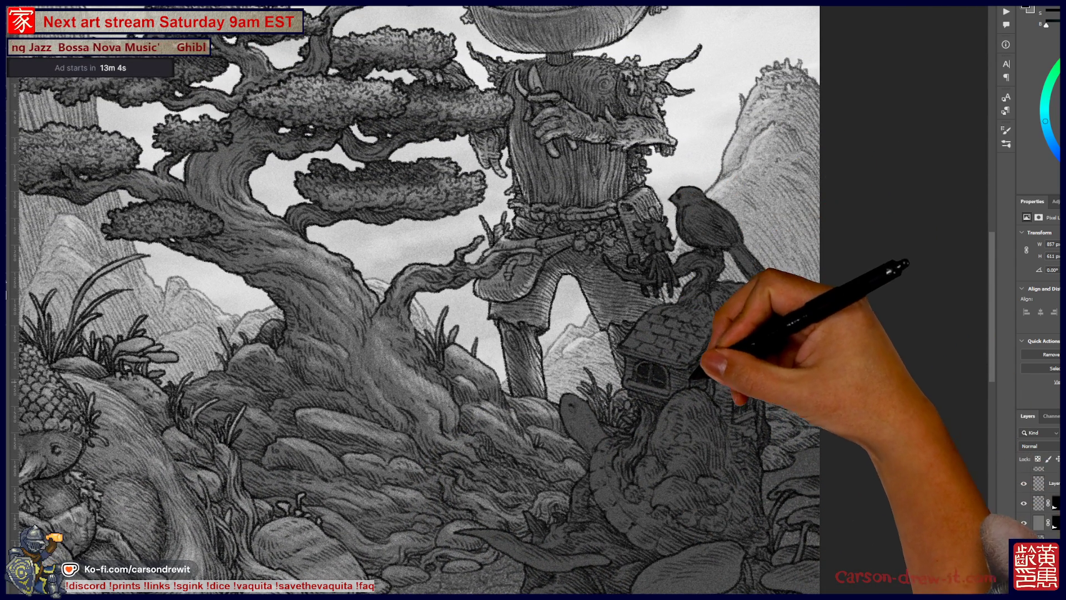
mouse_move(389, 167)
mouse_down()
mouse_move(439, 350)
mouse_move(450, 478)
mouse_up()
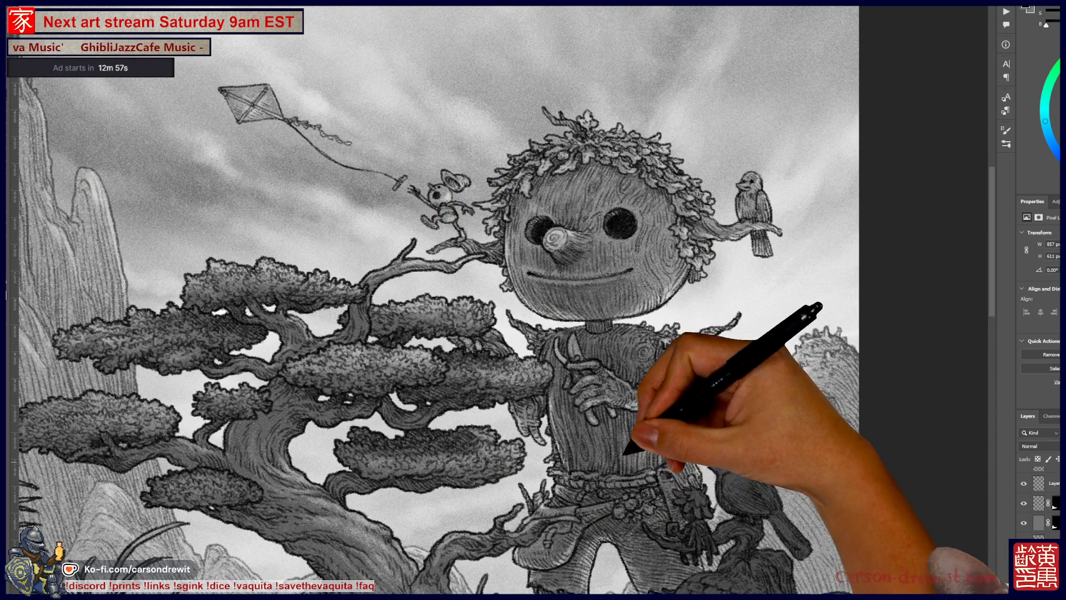
drag(555, 249, 638, 144)
mouse_move(713, 352)
mouse_down()
mouse_move(643, 344)
mouse_move(619, 284)
mouse_move(619, 391)
mouse_move(670, 408)
mouse_up()
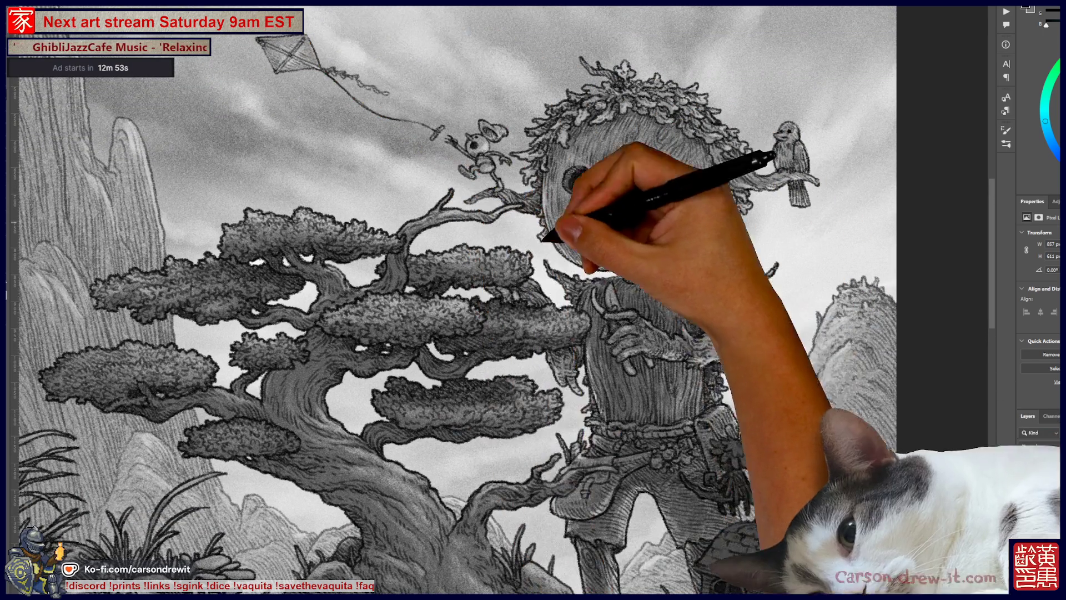
drag(542, 411, 678, 297)
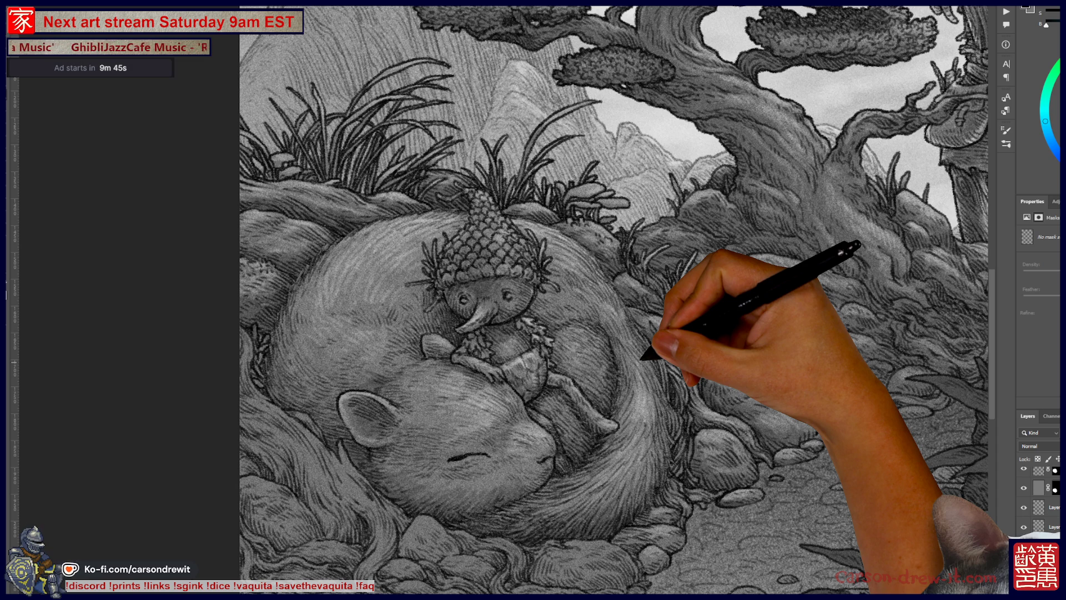
- Fit the whole artwork in the window and nudge the view slightly left
key(ctrl+0)
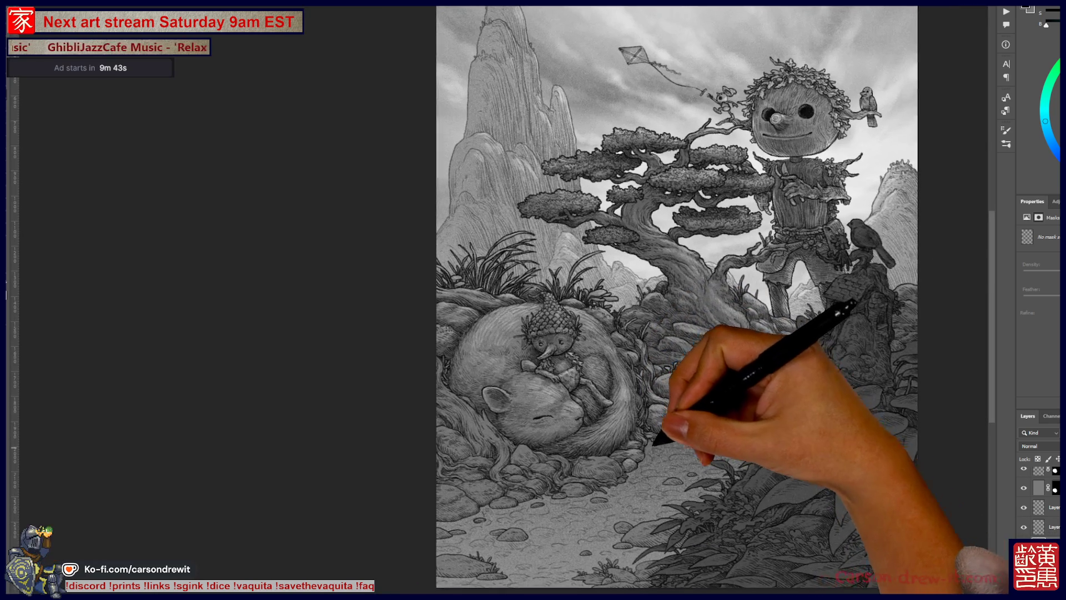
drag(655, 445, 617, 447)
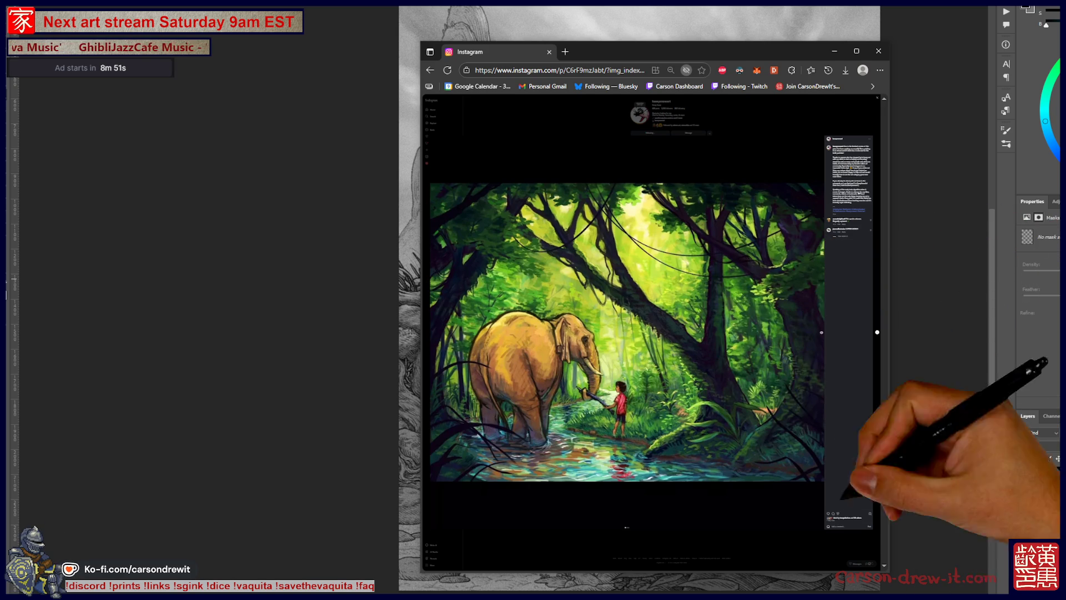
- Step back and forth through the Dinovember dinosaur posts, stopping on the Day 3: Corythosaurus post
key(Right)
key(Right)
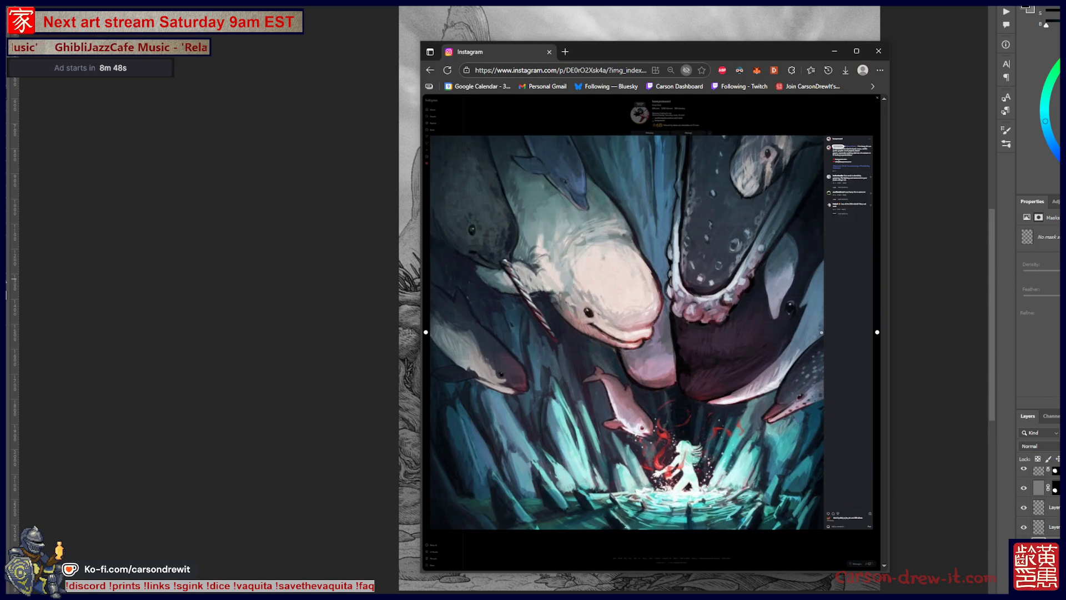
key(Right)
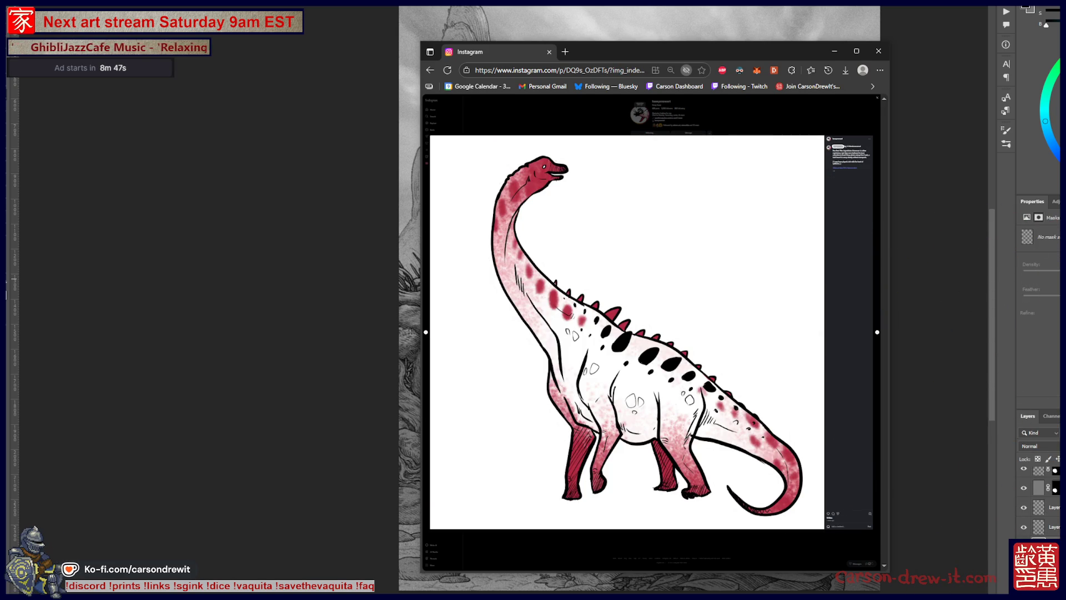
key(Right)
key(Right)
key(Right)
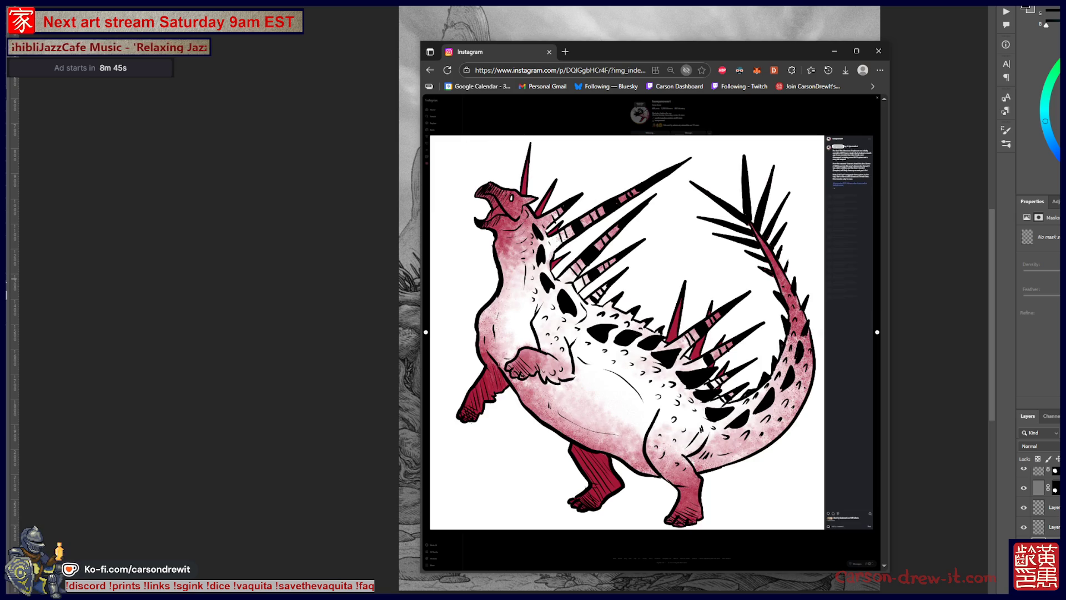
key(Right)
key(Right)
key(Left)
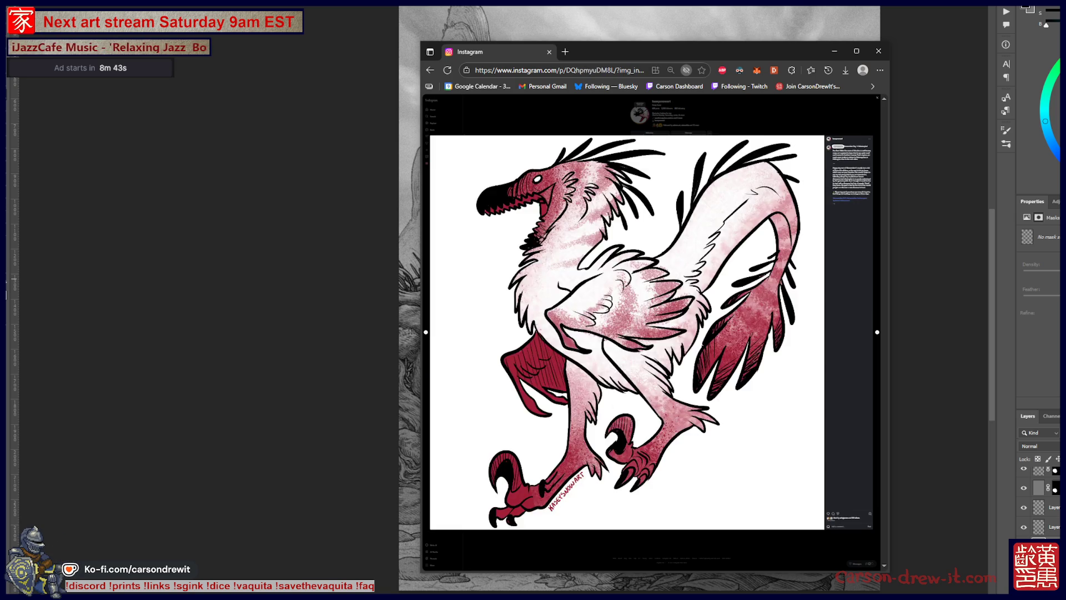
key(Left)
key(Right)
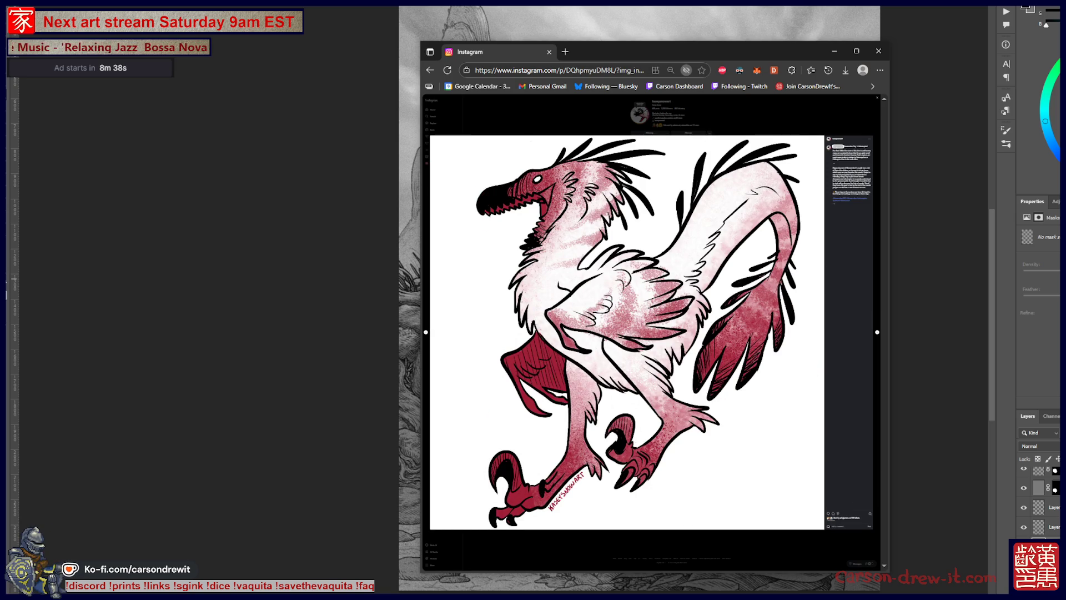
key(Left)
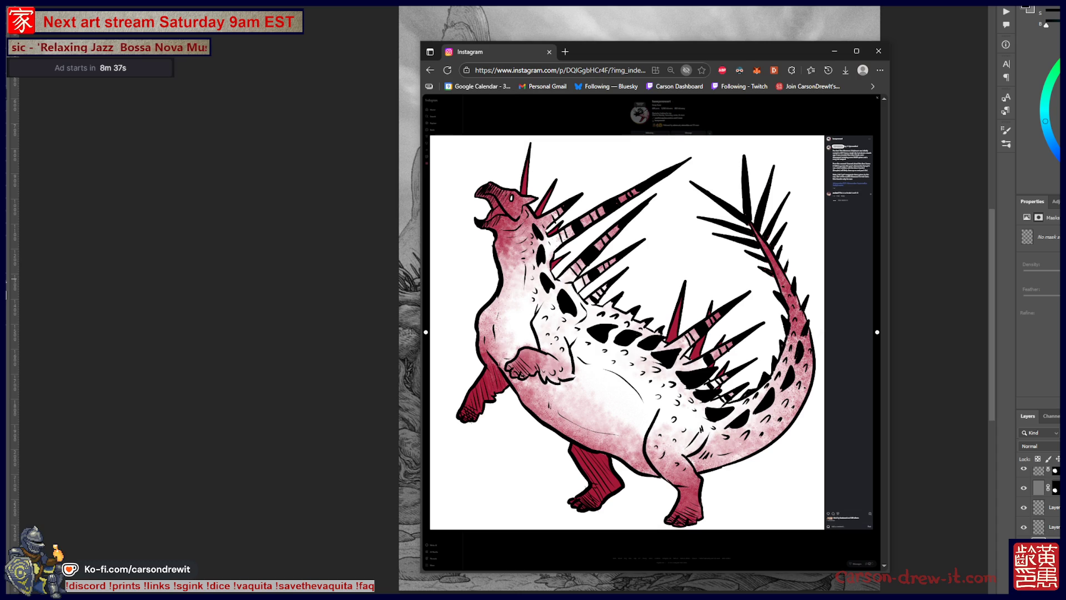
key(Right)
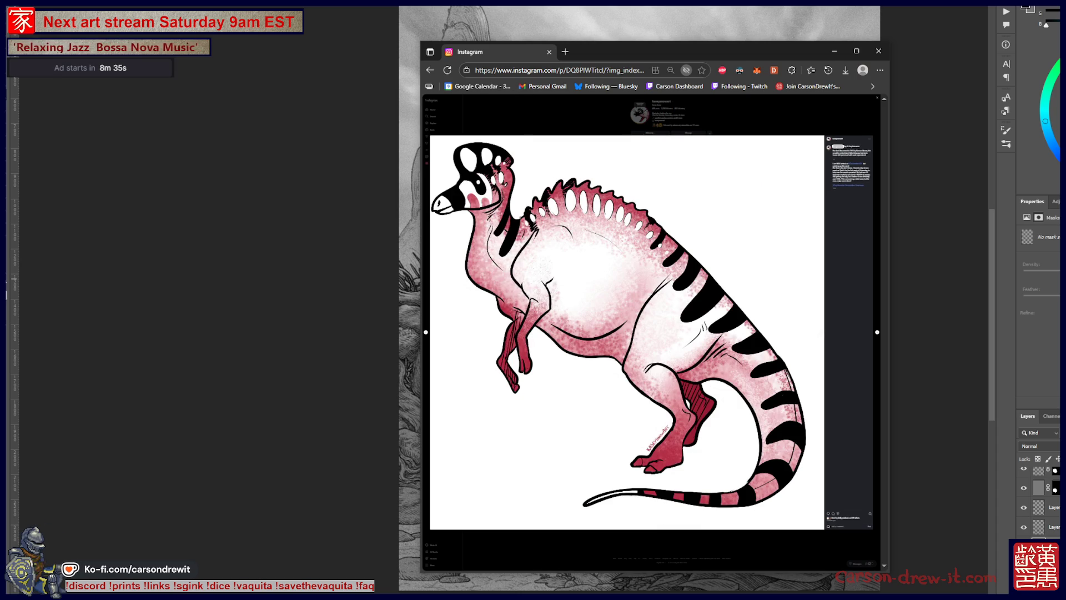
key(Left)
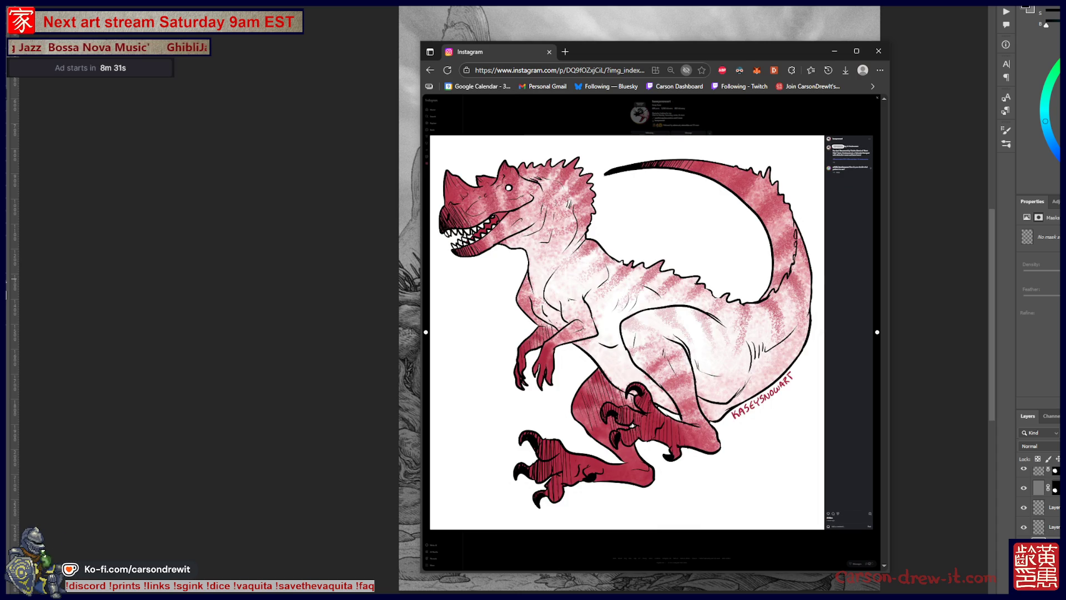
key(Left)
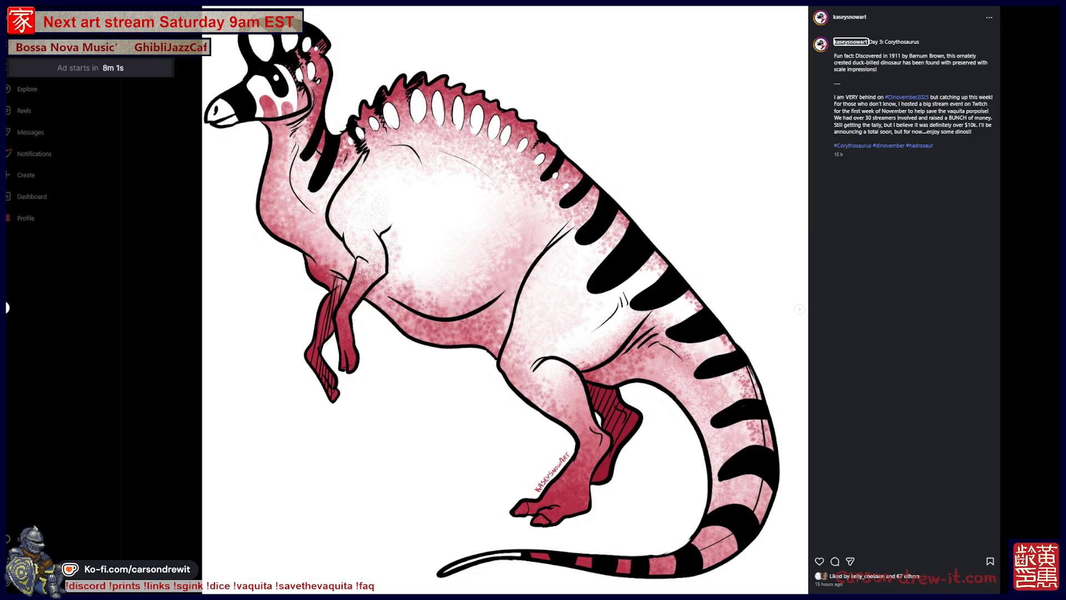
- Revisit the Day 2: Spicomellus and Day 1: Velociraptor posts, then move on to the plein-air painter's profile
key(Right)
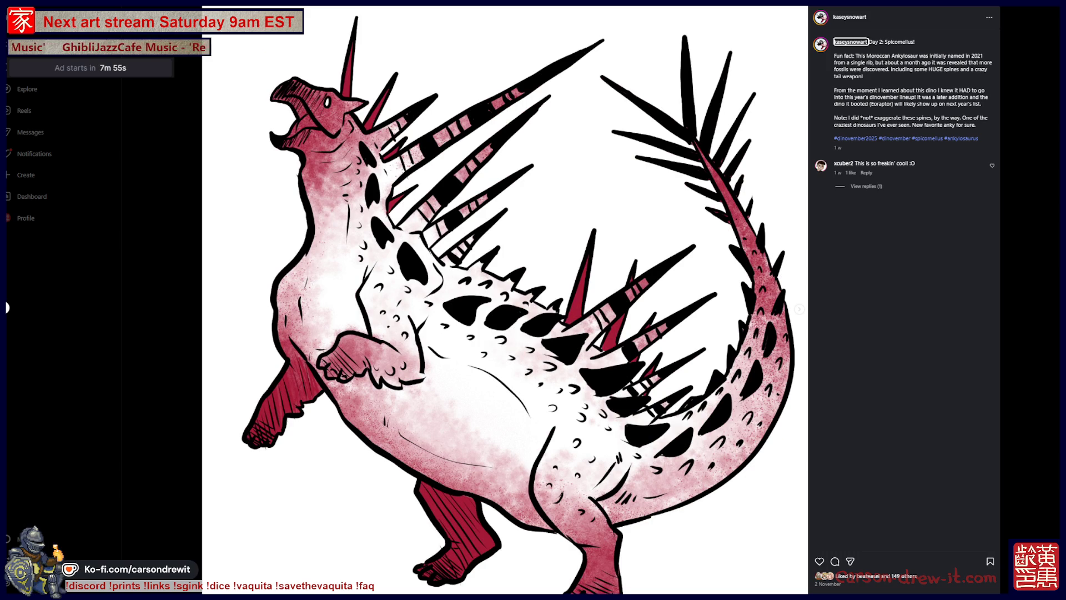
key(Right)
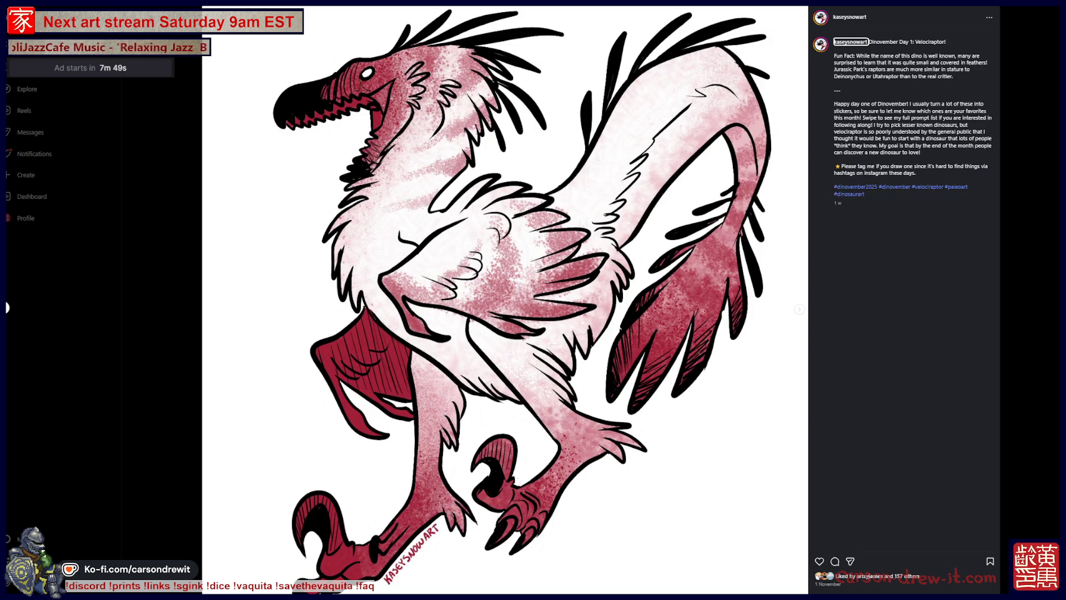
key(Left)
key(Left)
key(Left)
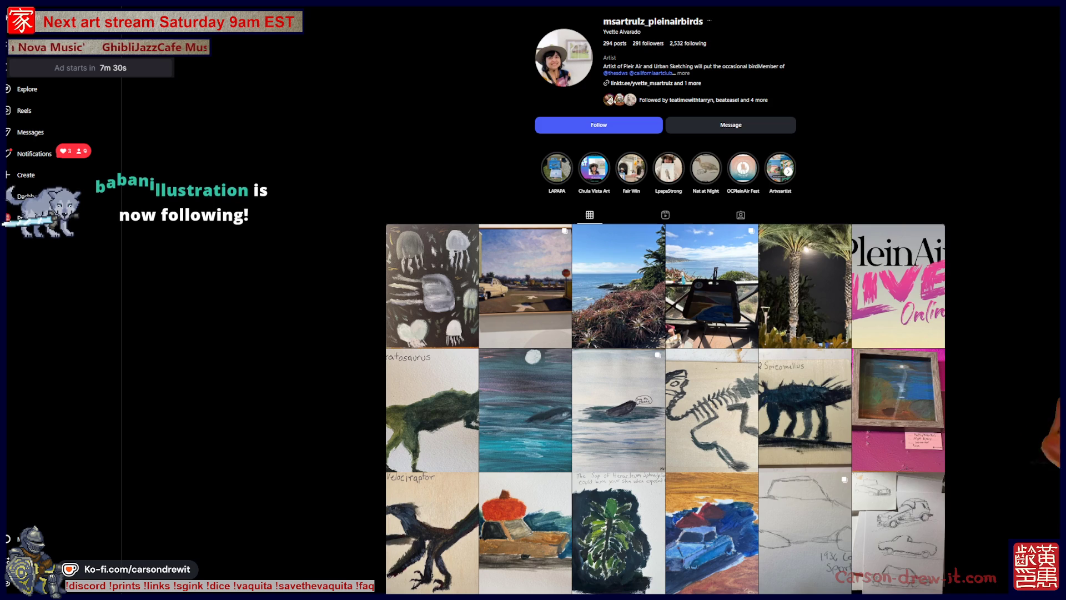
- Follow the plein-air painter's account and view its Velociraptor painting post
click(598, 125)
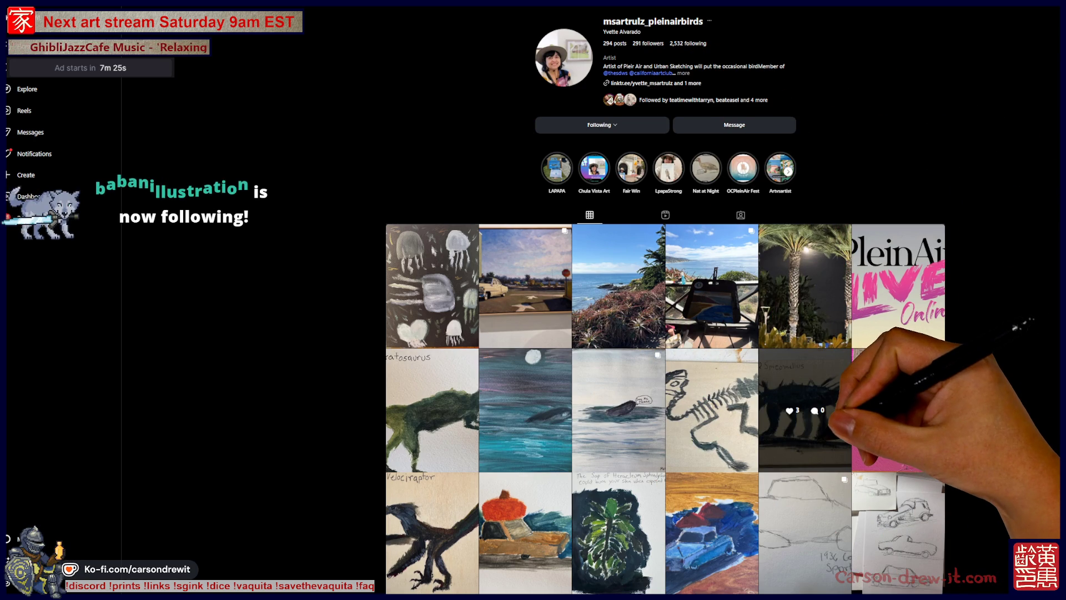
click(433, 522)
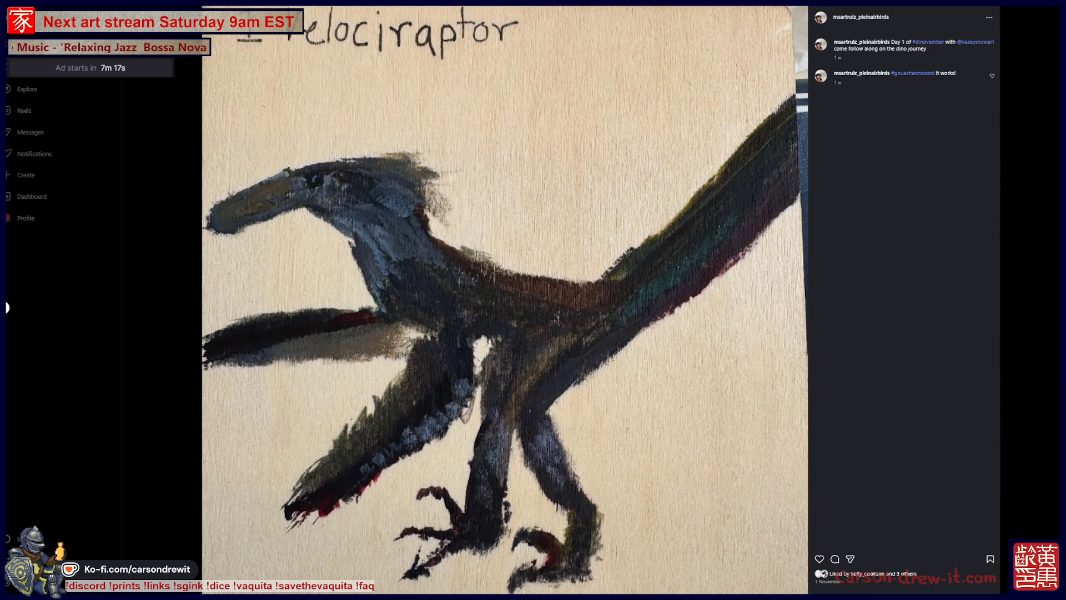
key(Escape)
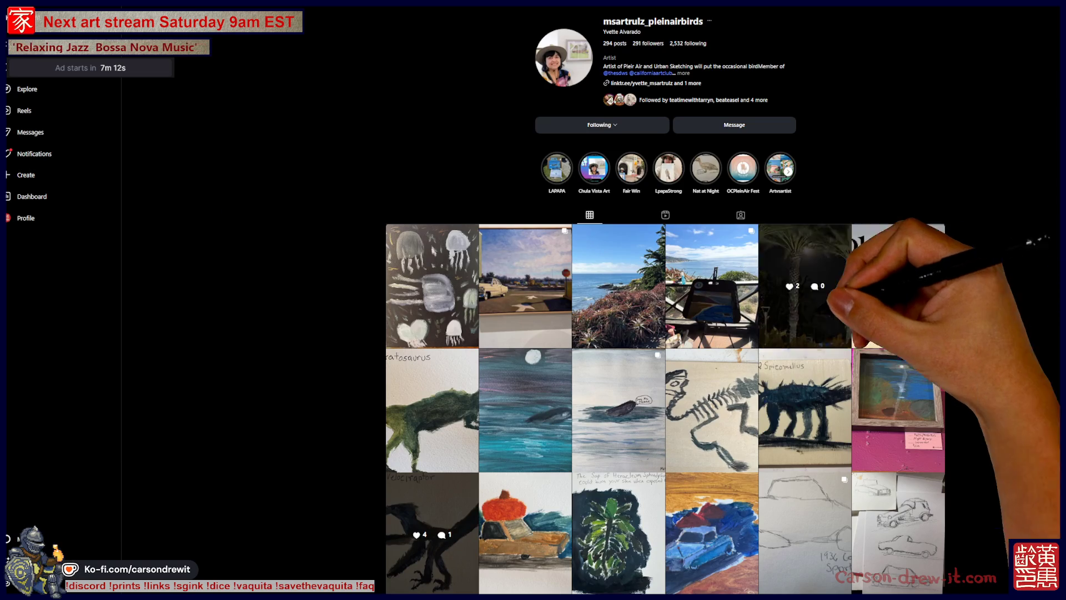
- View the coastal easel painting post, then scroll the profile grid down and back up
click(712, 286)
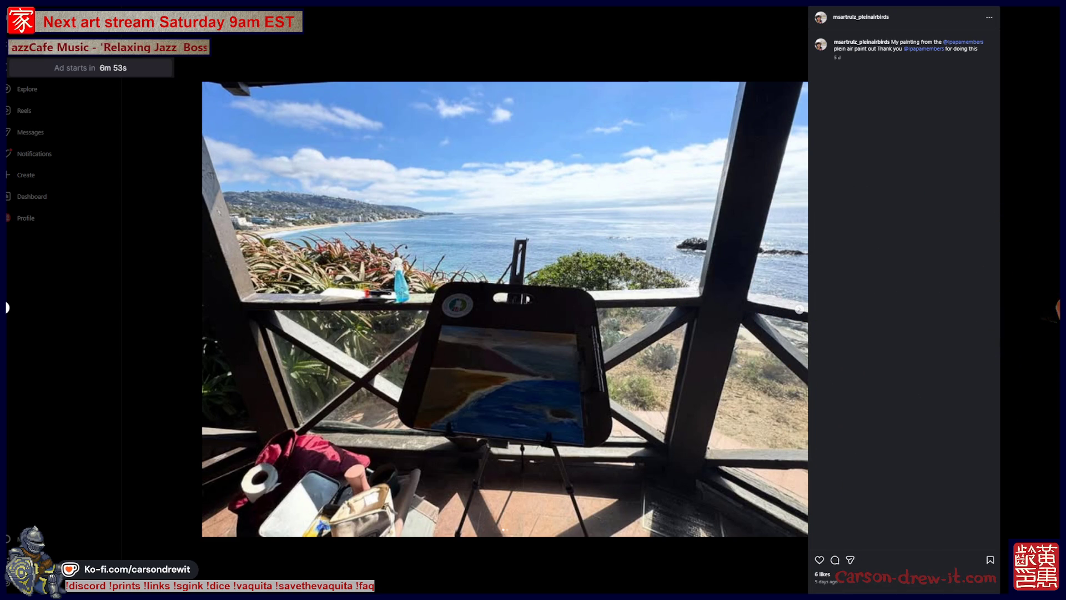
key(Escape)
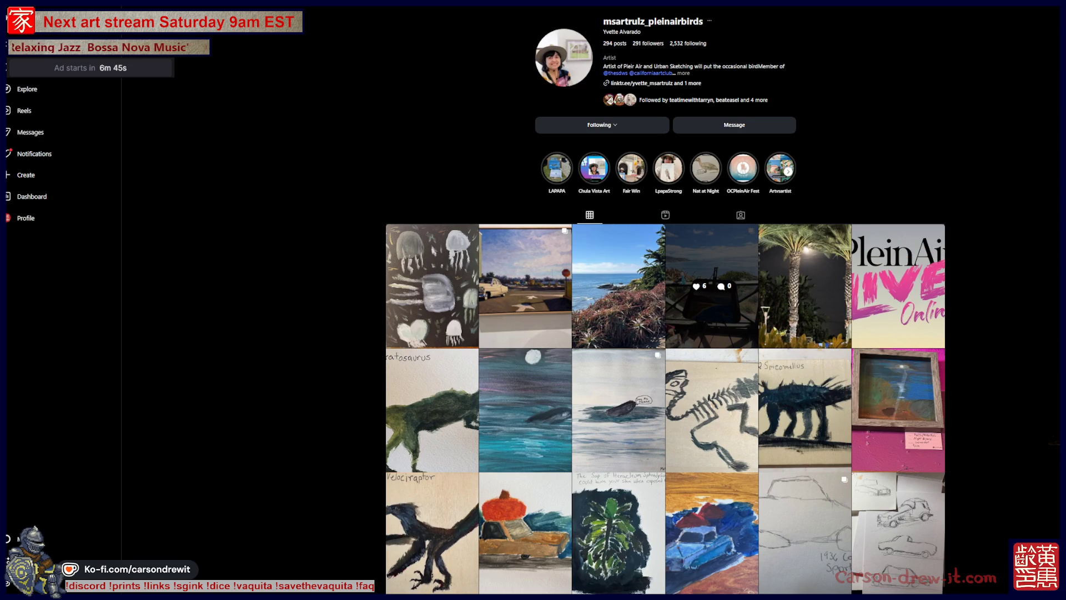
scroll(712, 286, down, 3)
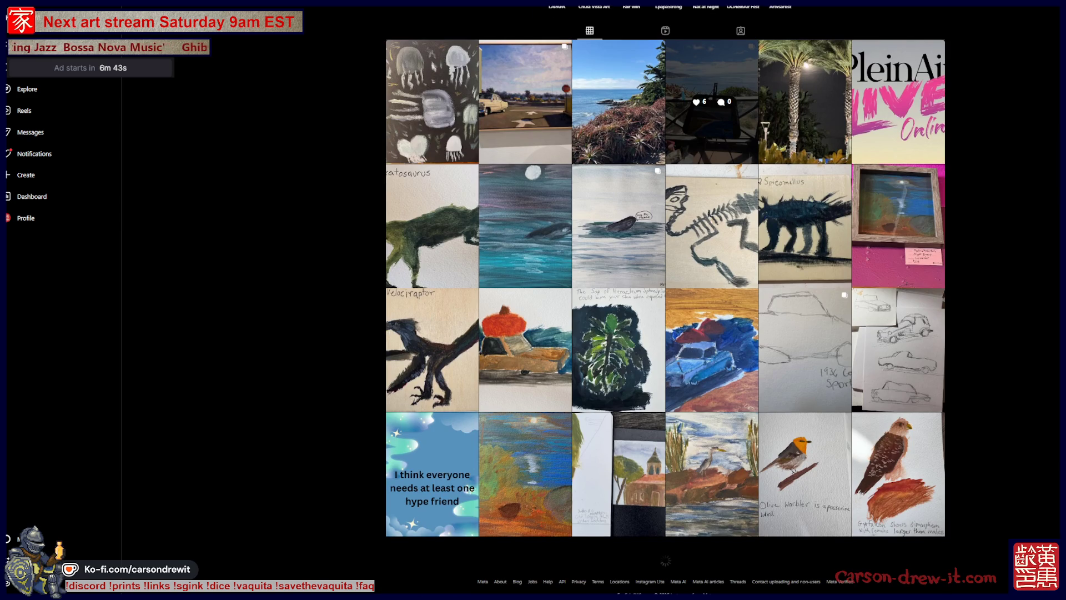
scroll(712, 286, up, 3)
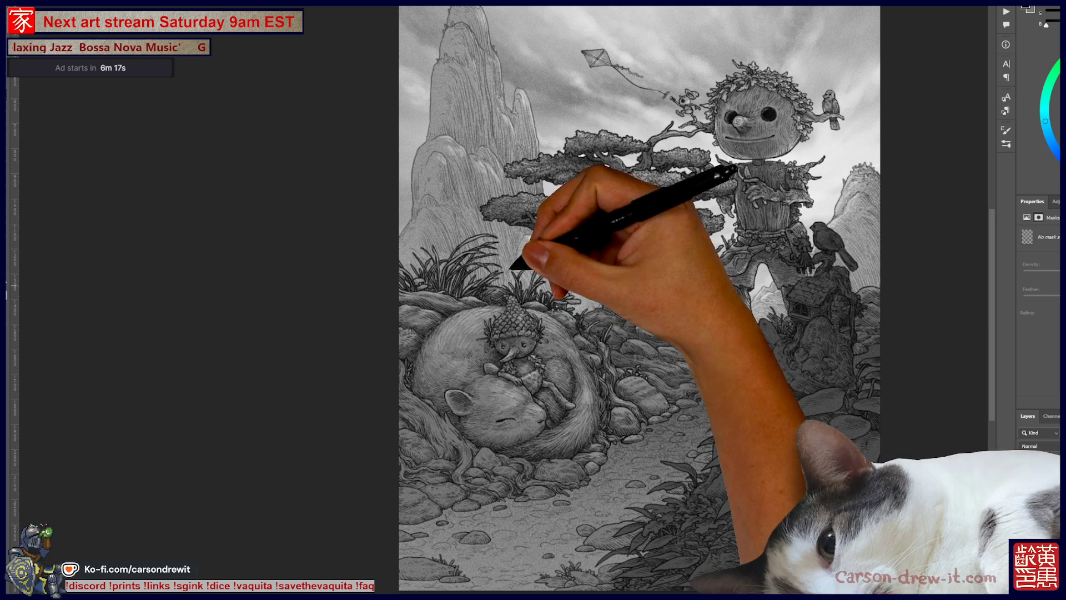
- Zoom in on the sleeping rodent and duplicate the masked layer with Ctrl+J
scroll(521, 367, up, 1)
scroll(522, 366, up, 4)
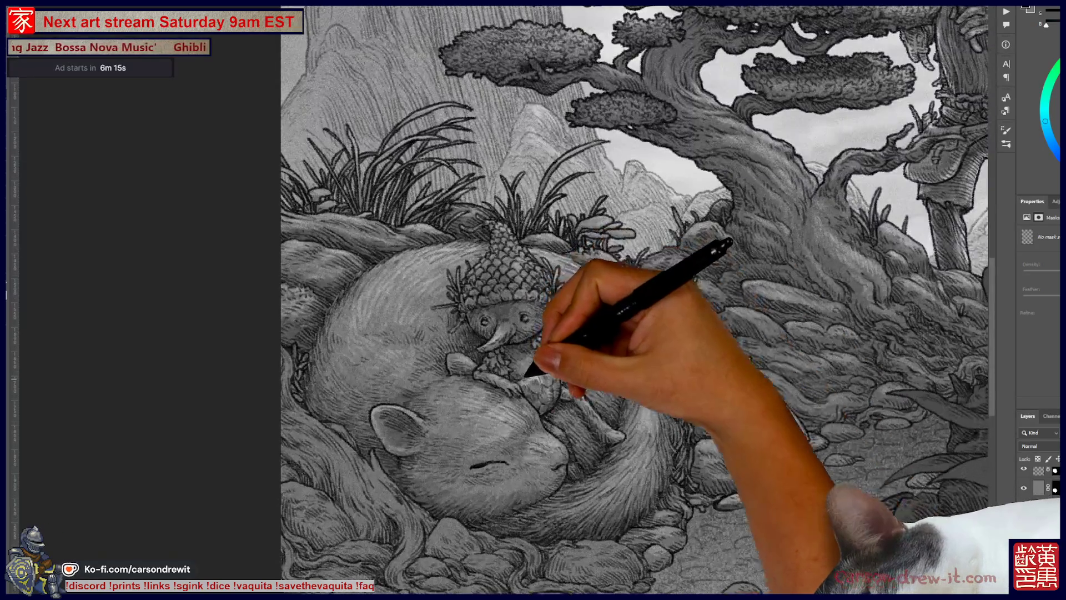
key(ctrl+j)
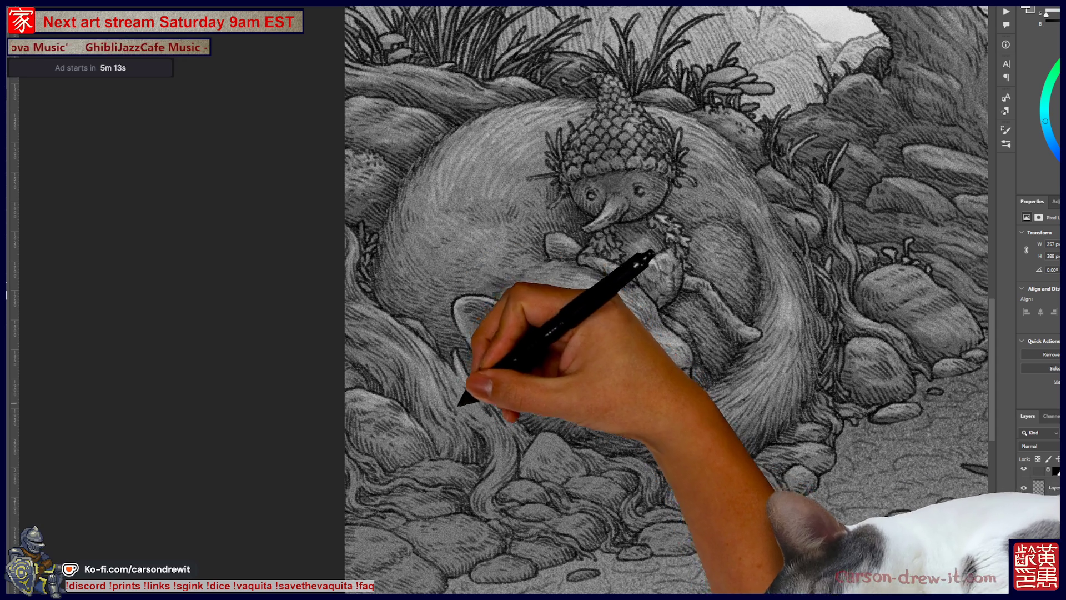
- Resize the drawing near the sprite's hands, then draw a curved closed-eye line across the rodent's face
mouse_move(656, 250)
mouse_down()
mouse_move(652, 261)
mouse_move(674, 275)
mouse_up()
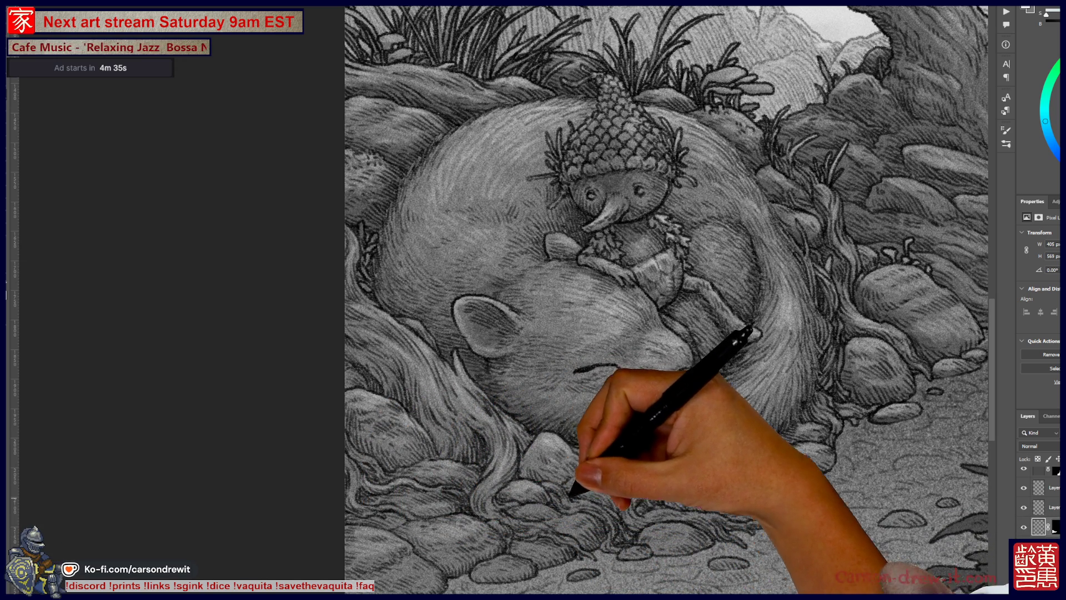
mouse_move(605, 472)
mouse_down()
mouse_move(614, 480)
mouse_move(614, 448)
mouse_move(586, 444)
mouse_move(638, 448)
mouse_move(648, 491)
mouse_up()
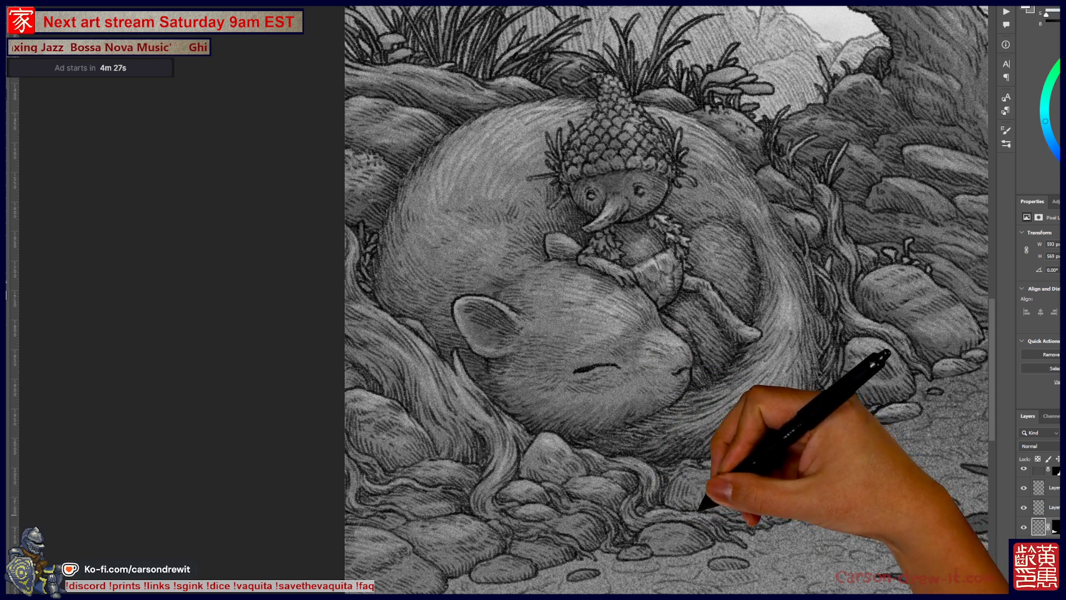
drag(683, 489, 776, 478)
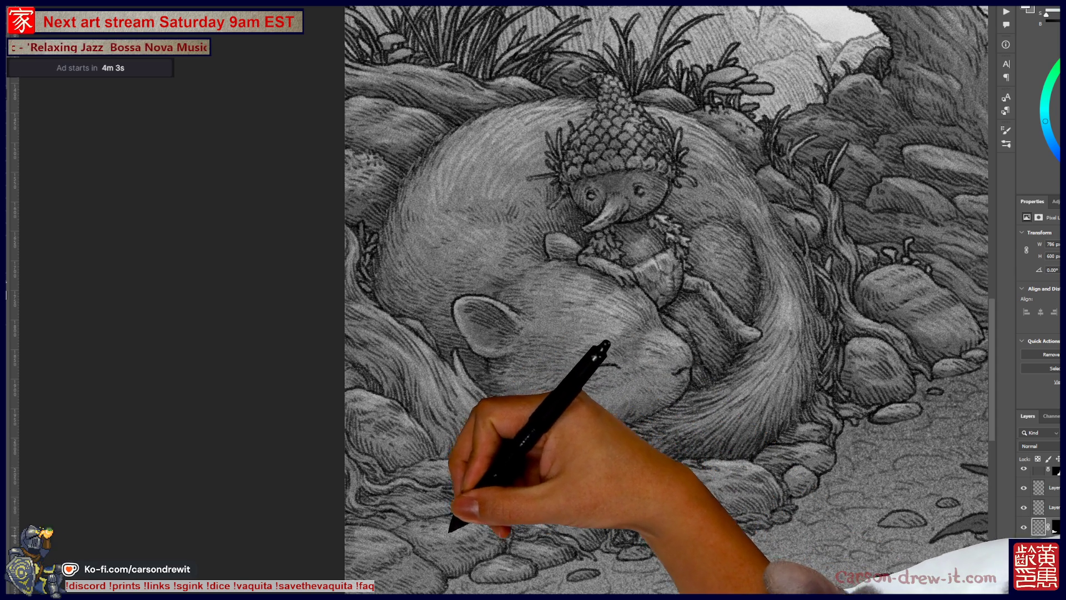
drag(534, 366, 567, 369)
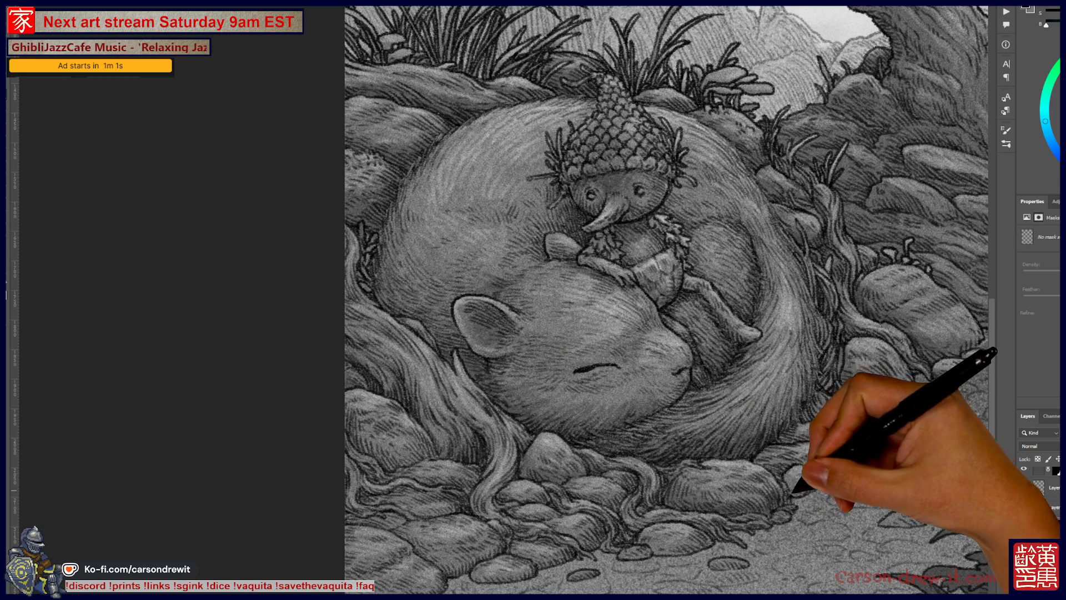
- Pan the canvas to reveal more of the scene left of the rodent
mouse_move(666, 300)
mouse_down()
mouse_move(714, 308)
mouse_move(707, 295)
mouse_up()
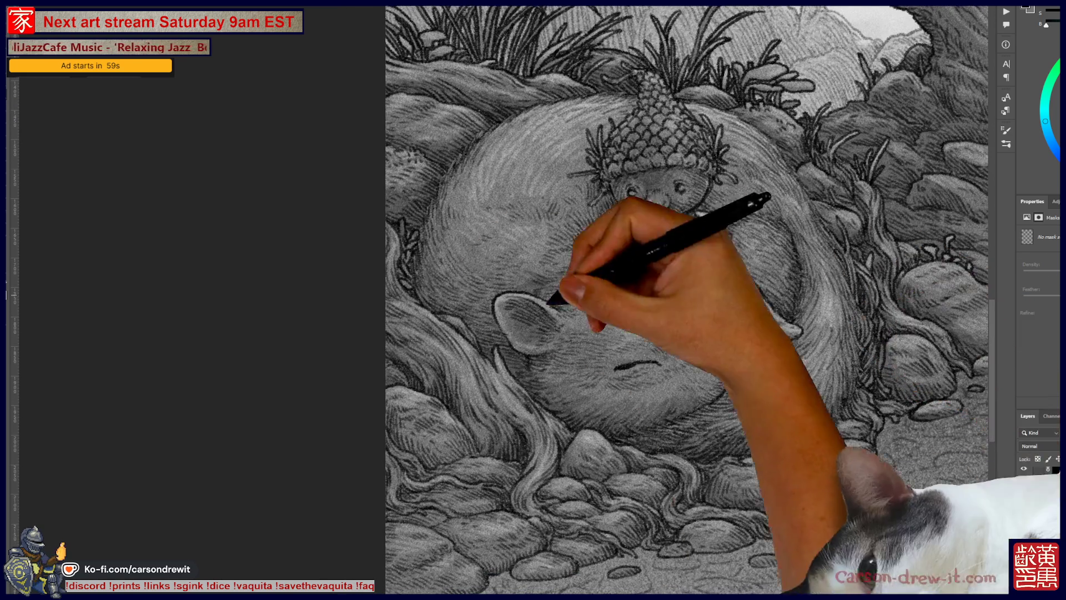